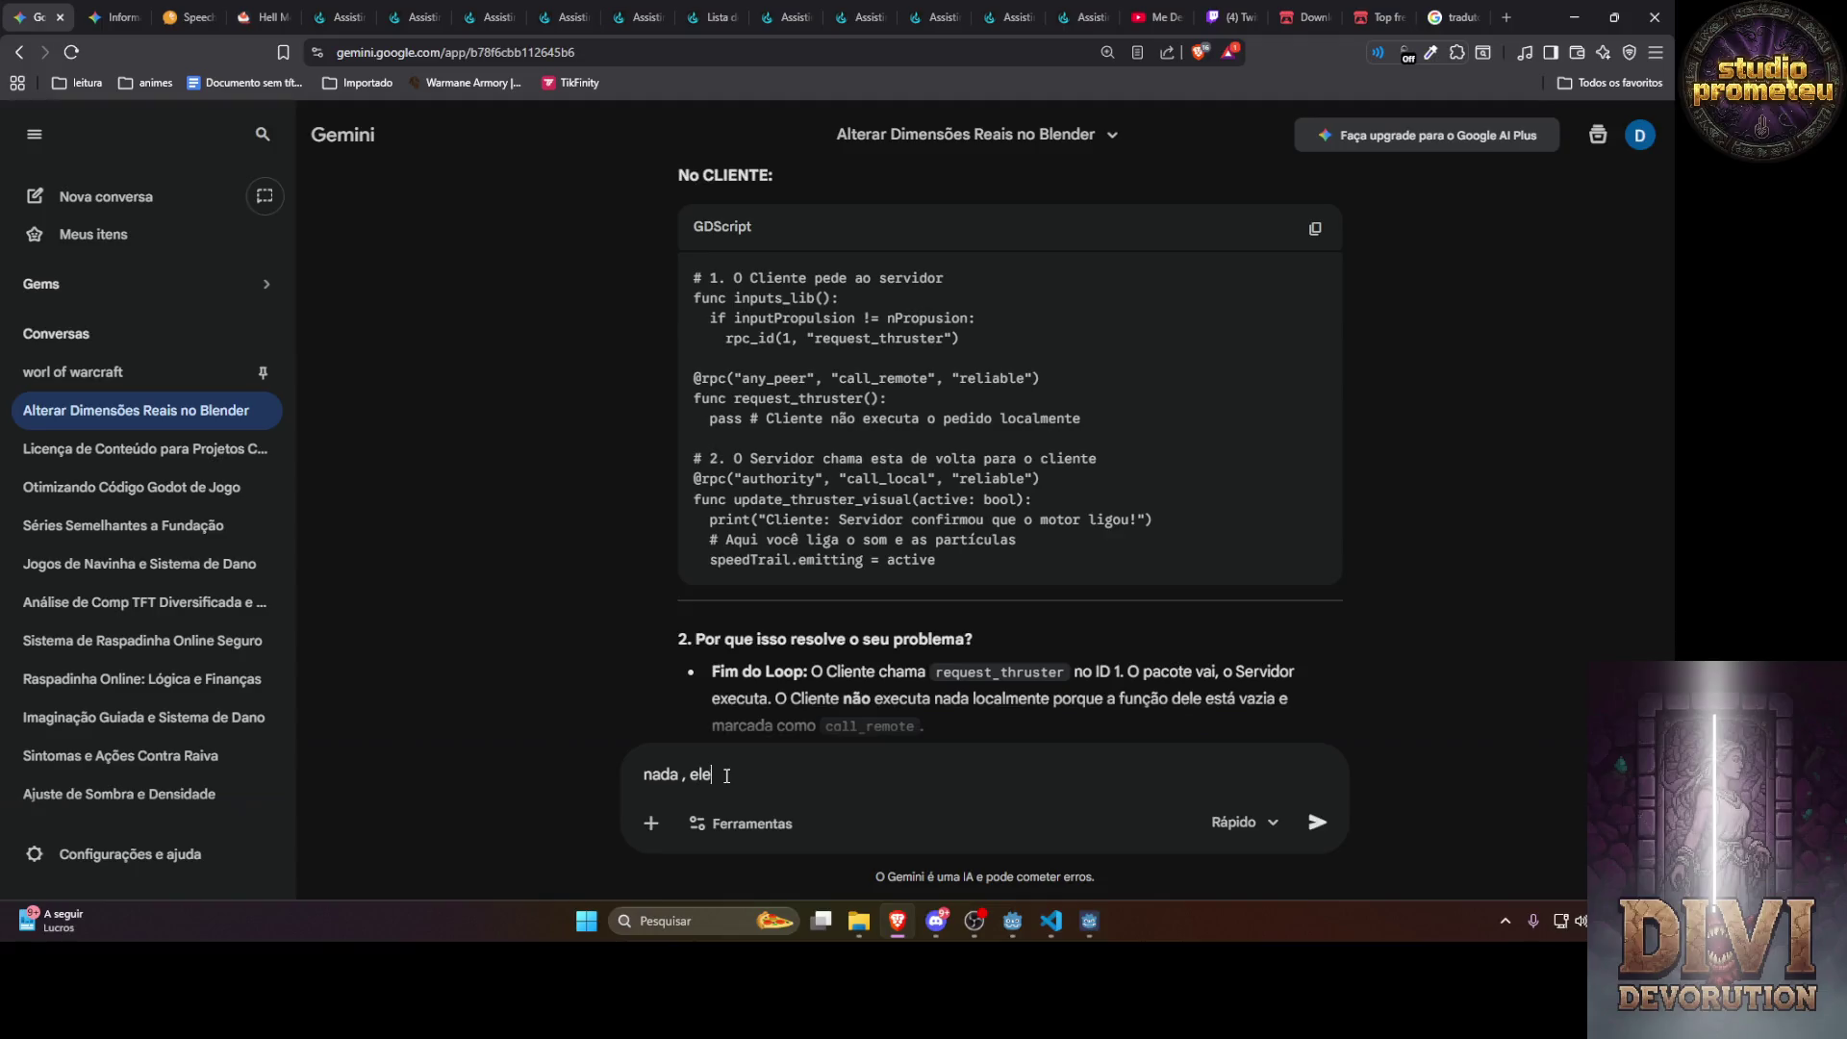
Tell Gemini there is no error, but nothing executes on the server side
text(um erro, ma)
text(s n )
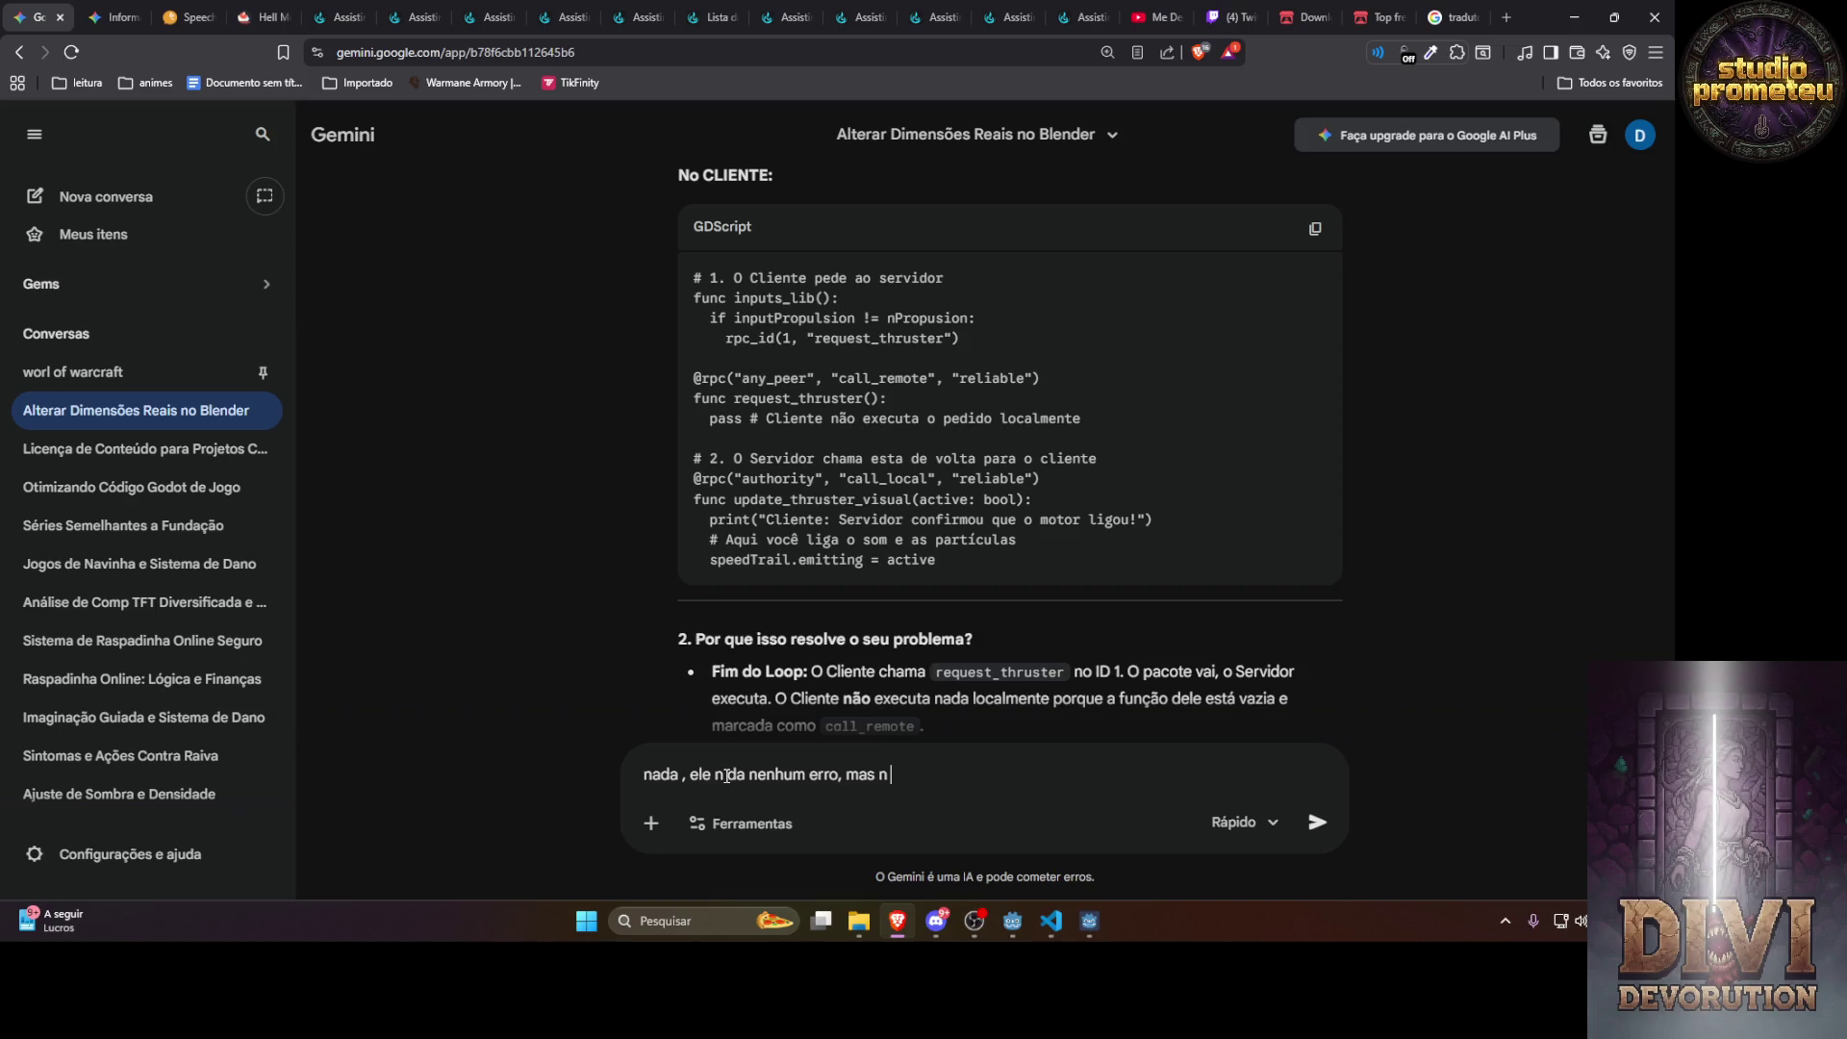
text(executa do lado do servidor)
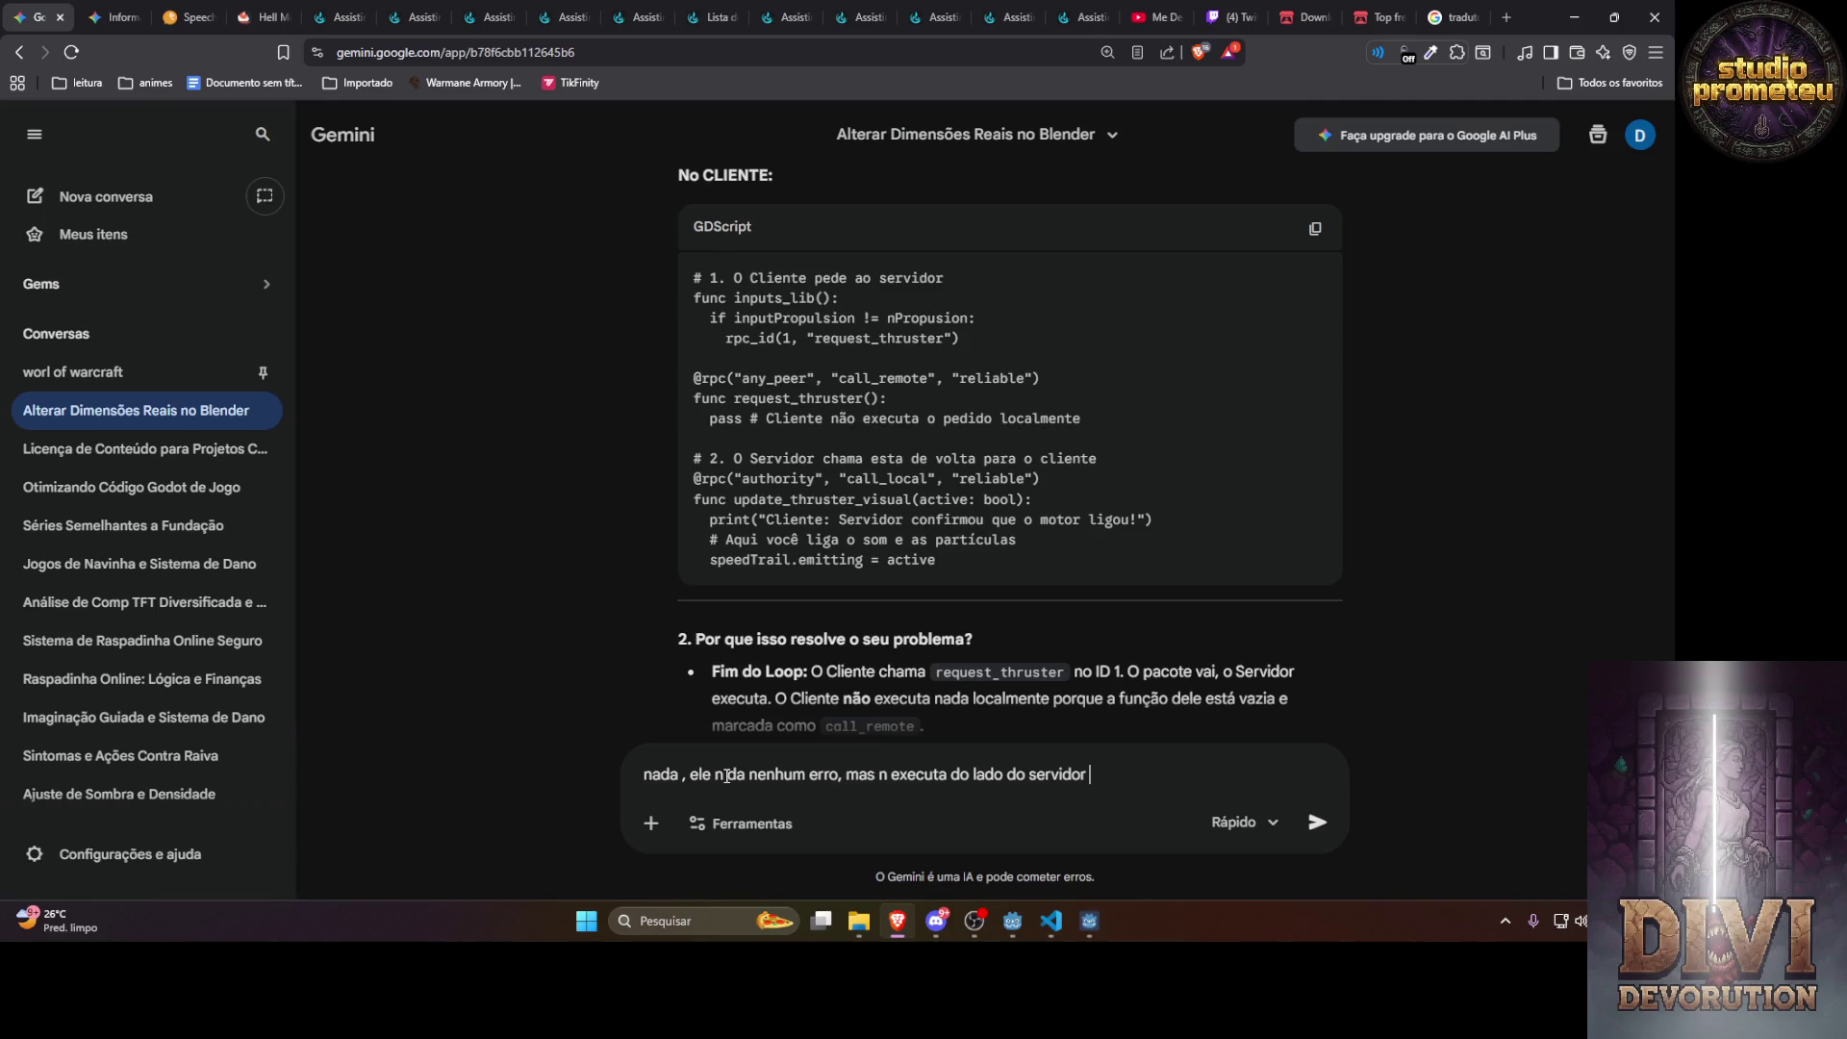
key(Return)
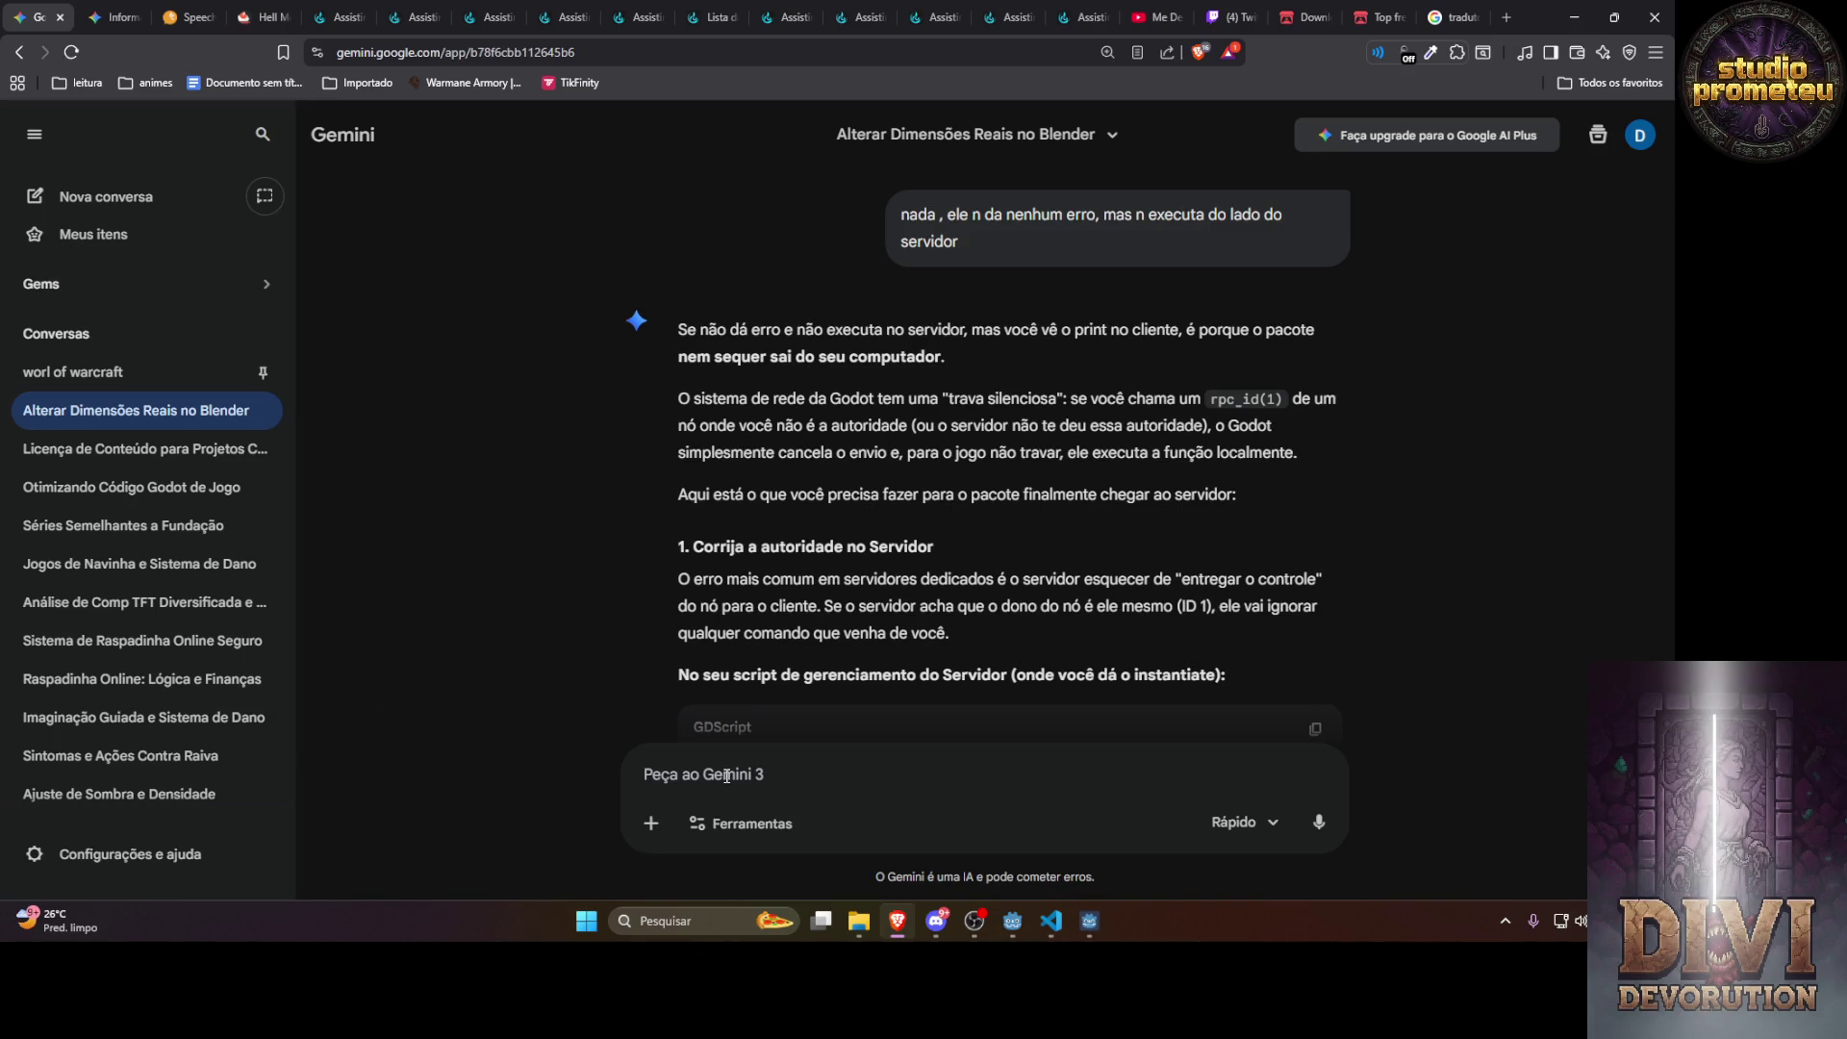
Read the authority fix and select the nave.set_multiplayer_authority(id) line in the server example
scroll(746, 615, down, 3)
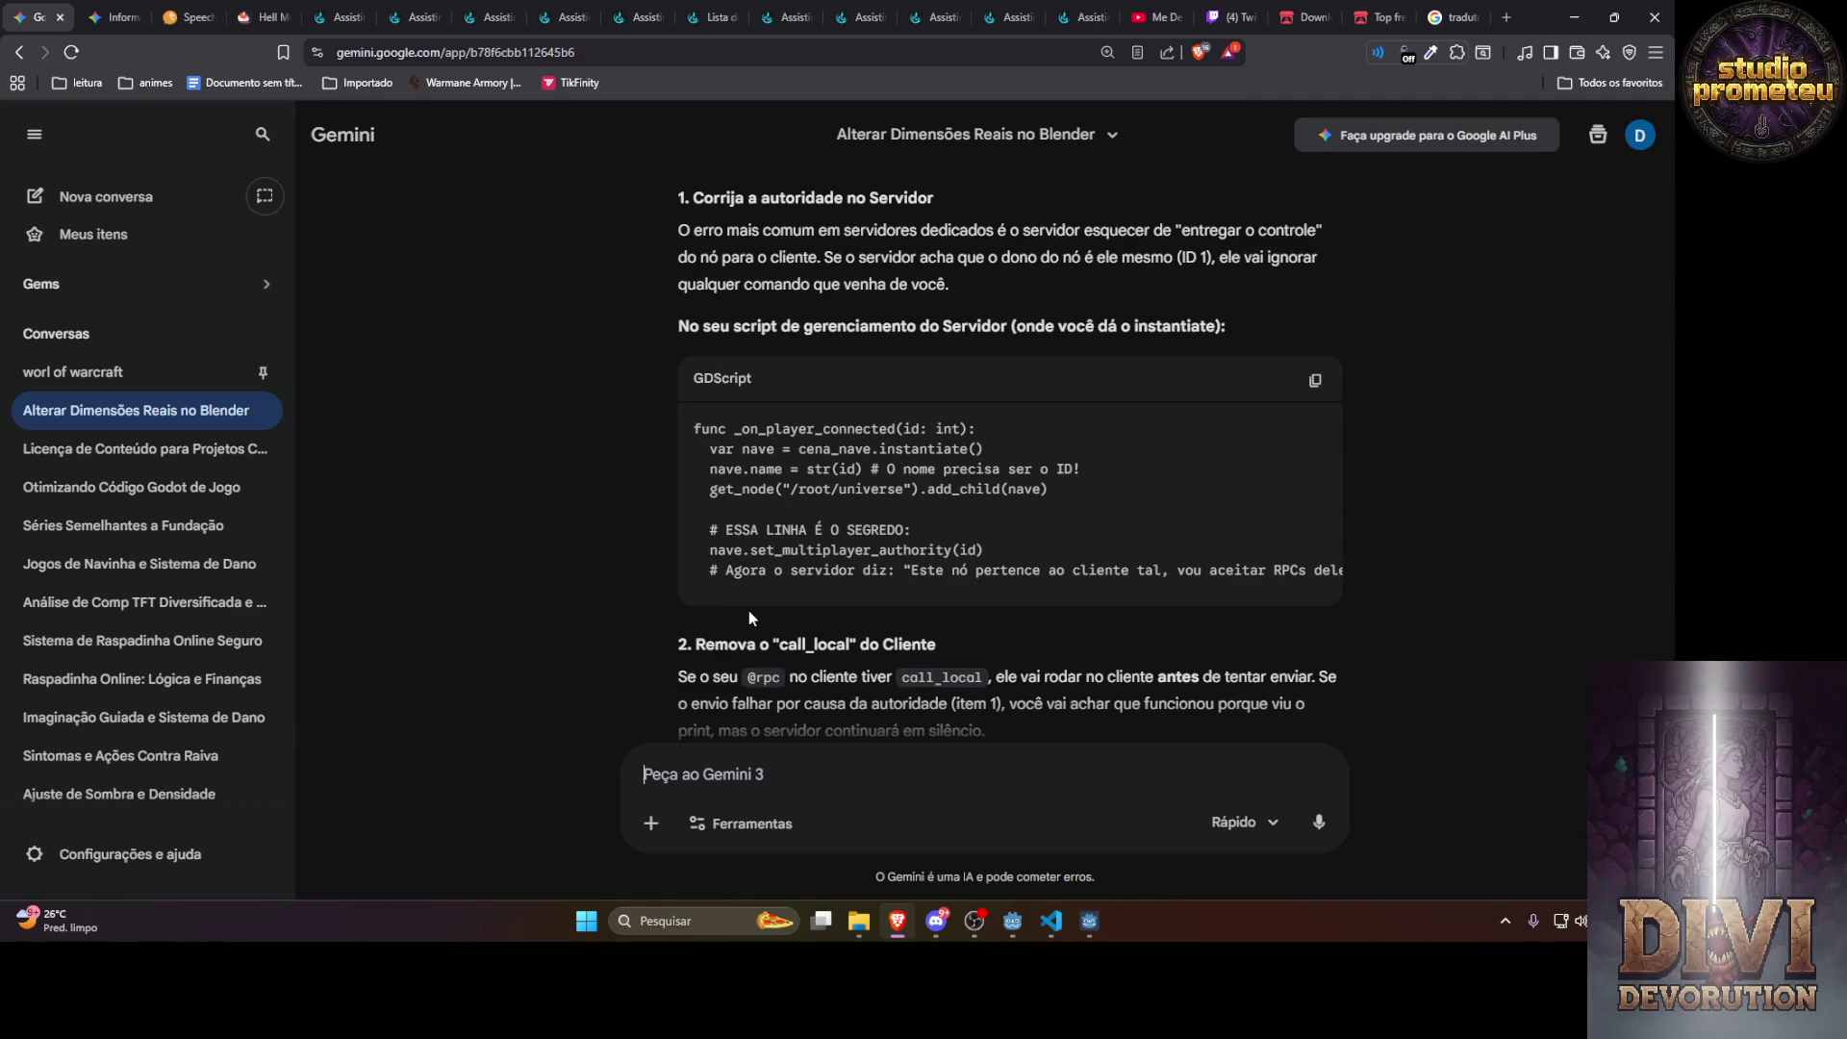
scroll(777, 579, down, 3)
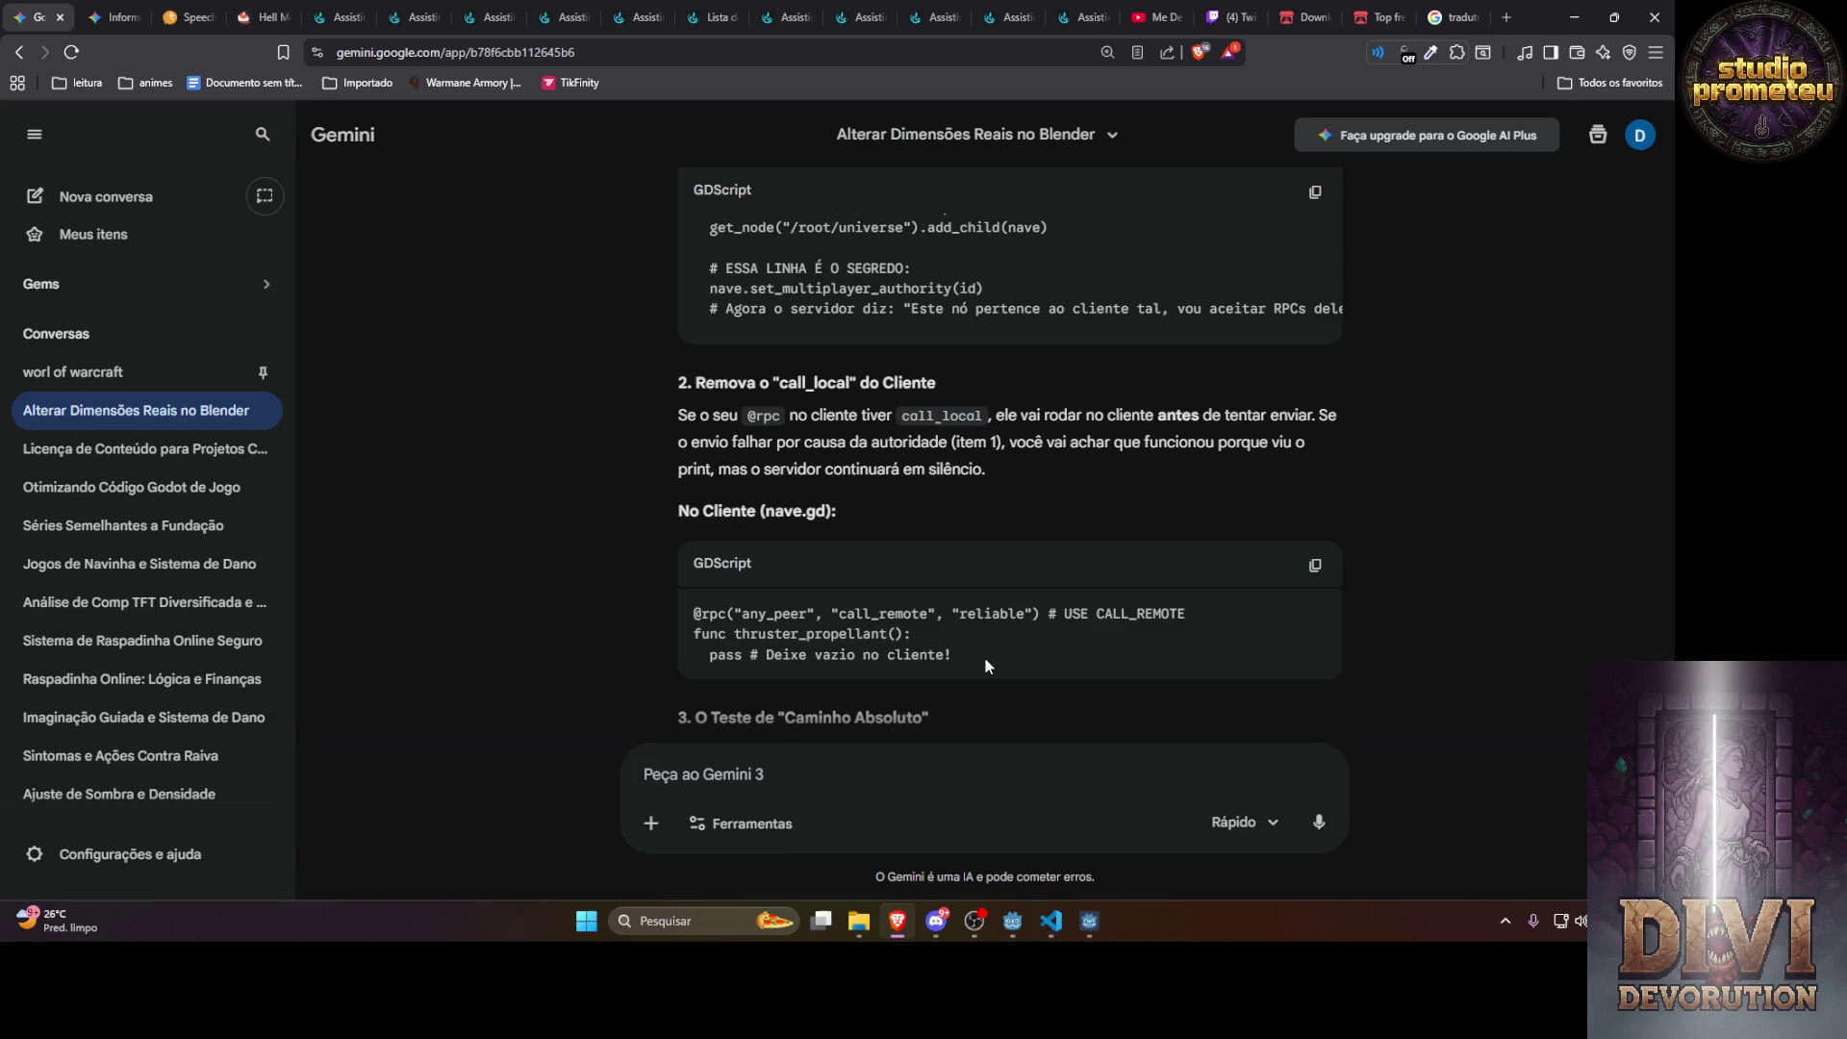
scroll(984, 656, up, 1)
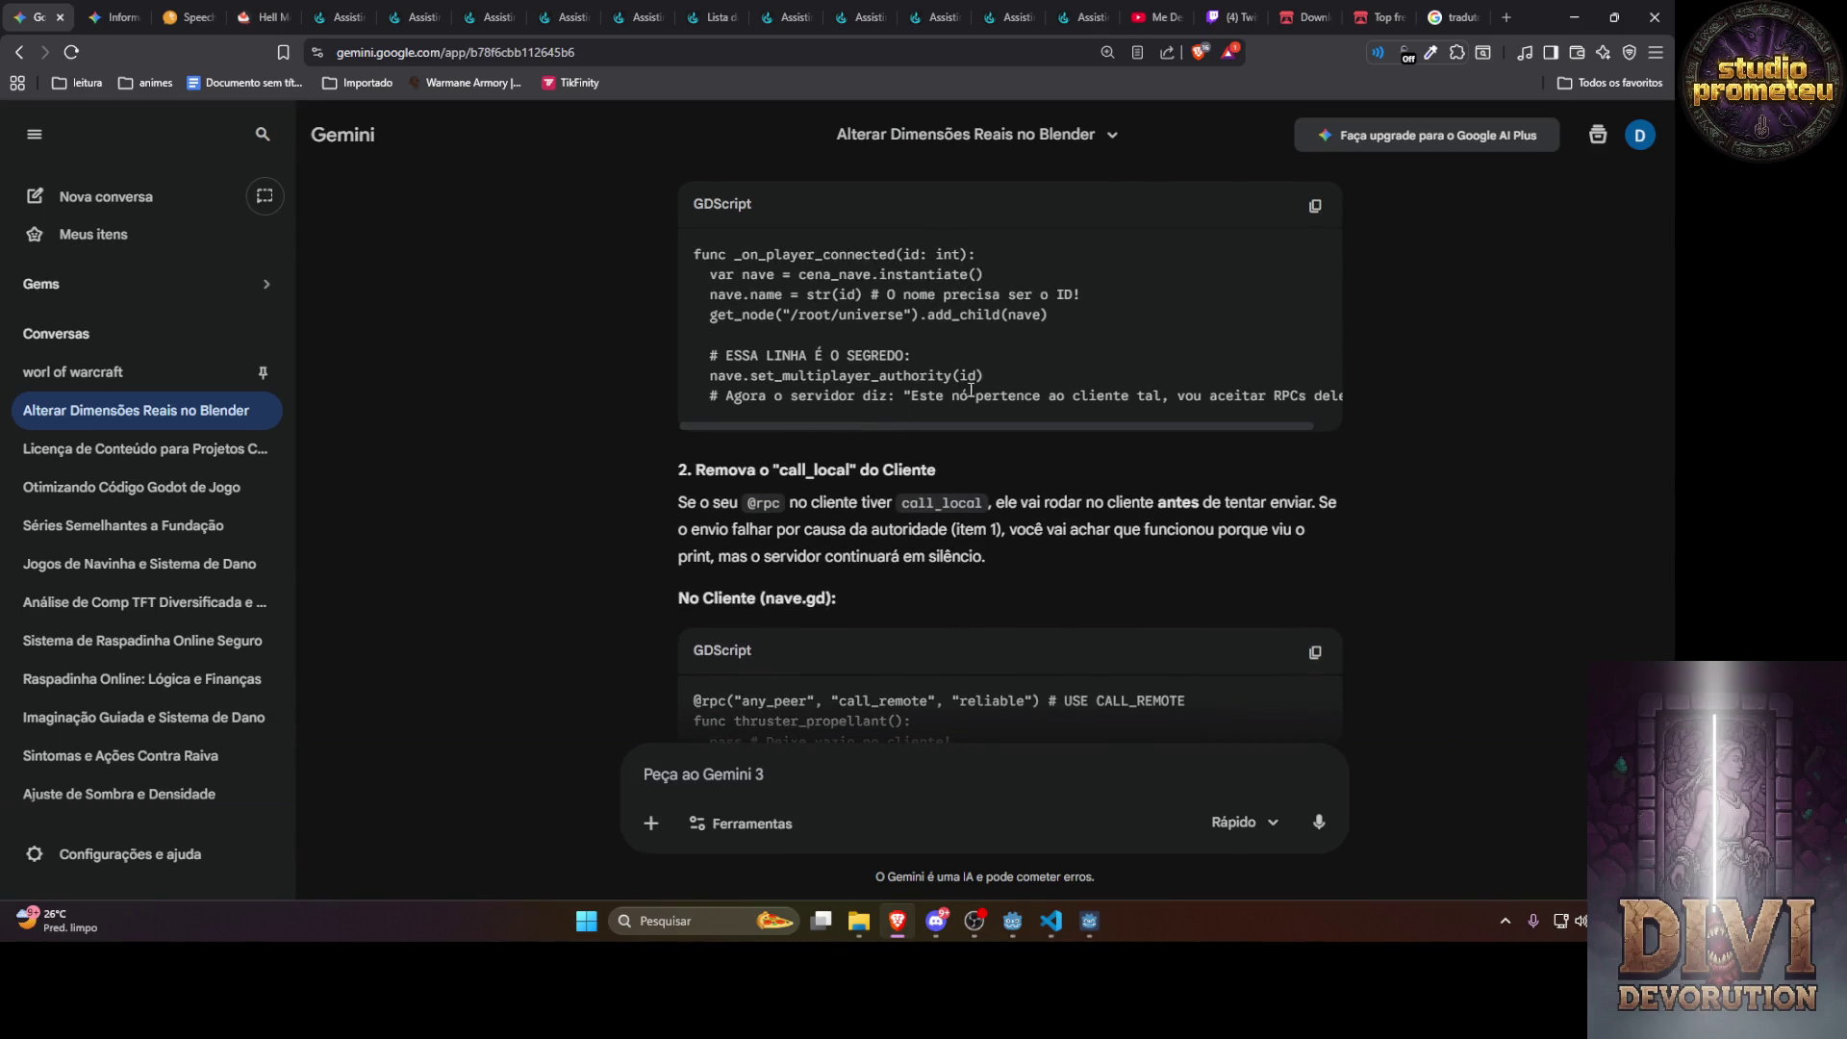
drag(974, 378, 709, 375)
key(ctrl+c)
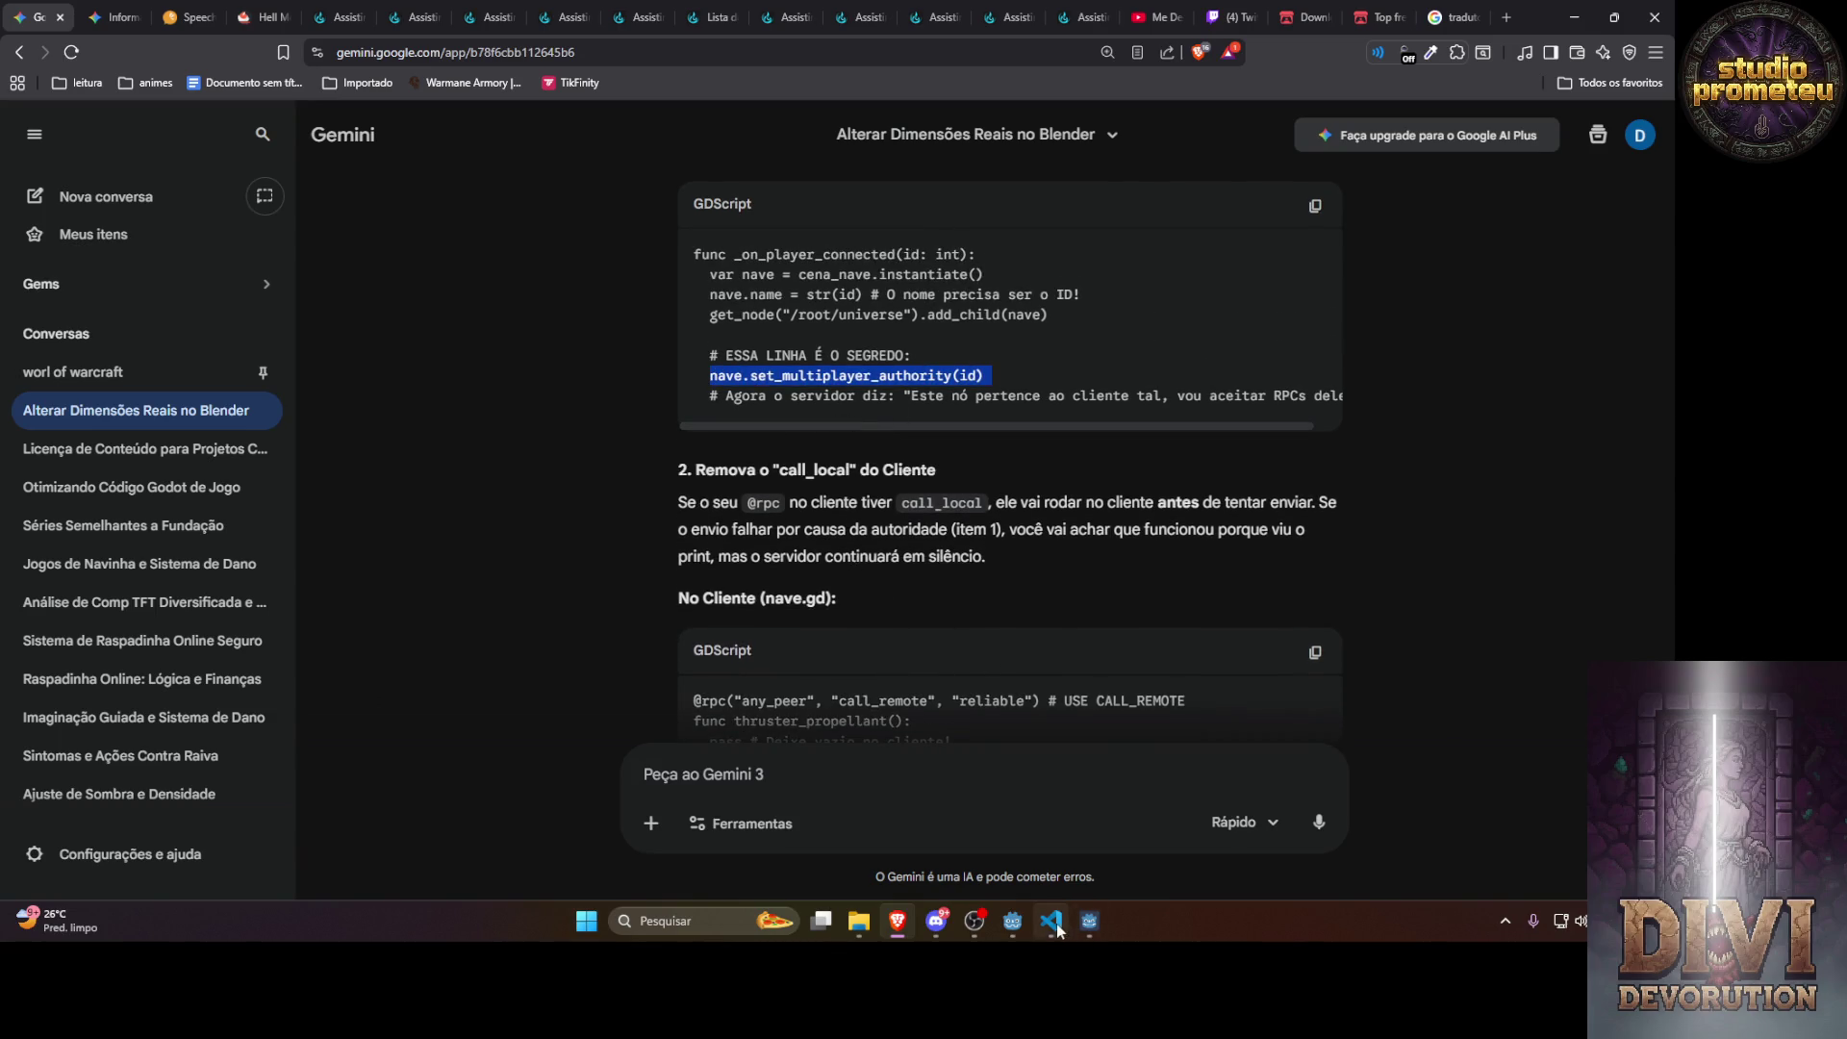
Paste nave.set_multiplayer_authority(id) after line 30's name assignment in server.gd and save
click(1051, 920)
click(536, 298)
scroll(536, 299, up, 12)
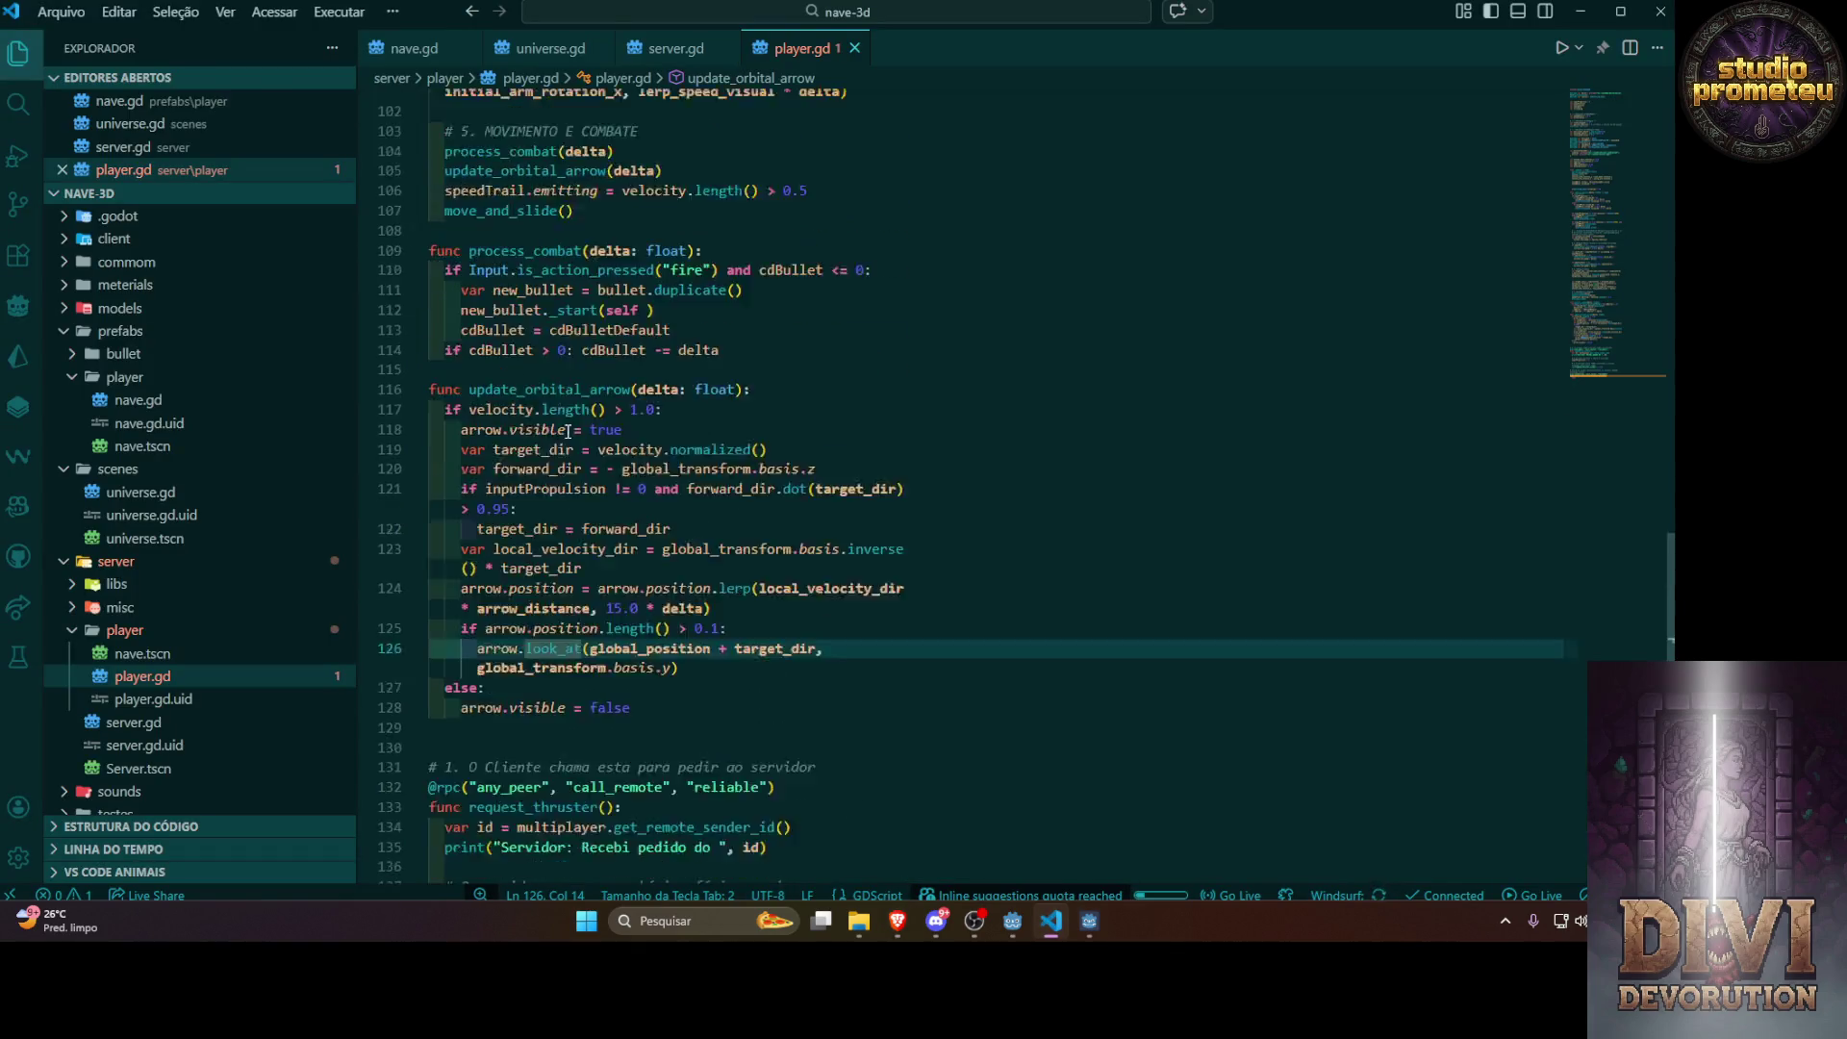
click(673, 48)
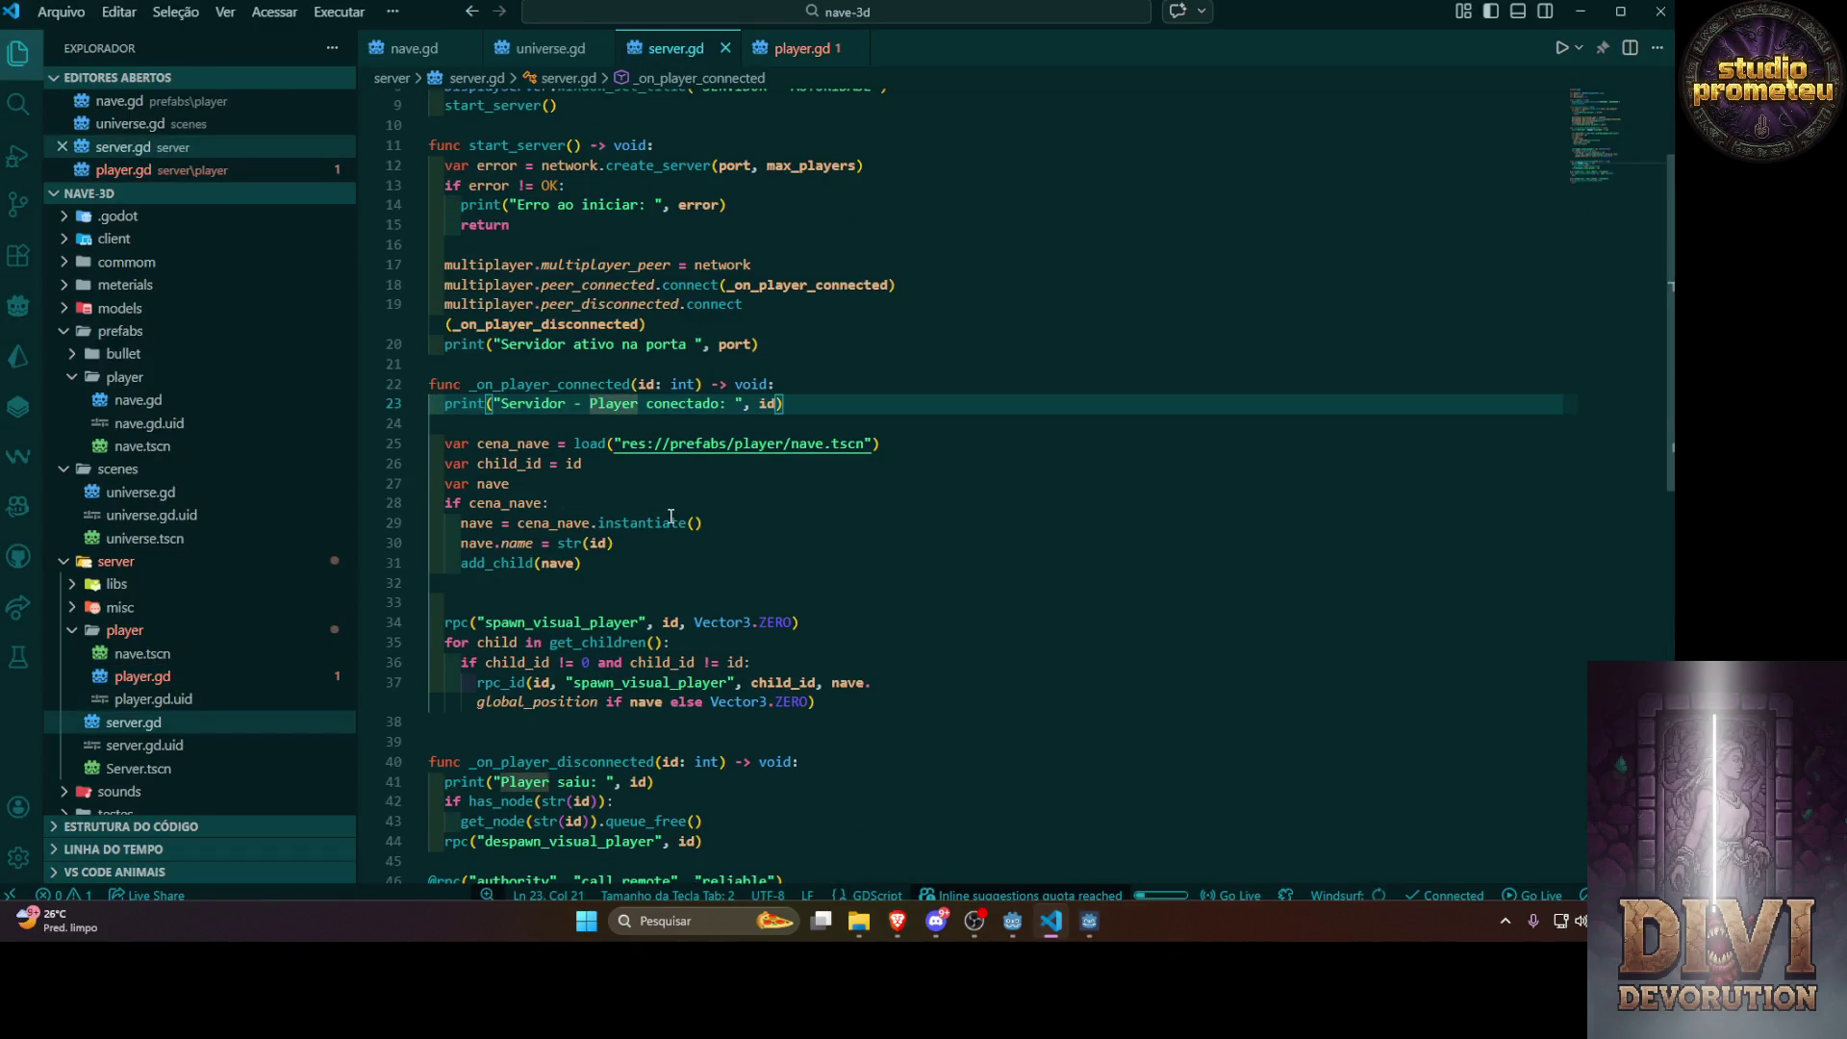
scroll(678, 494, up, 2)
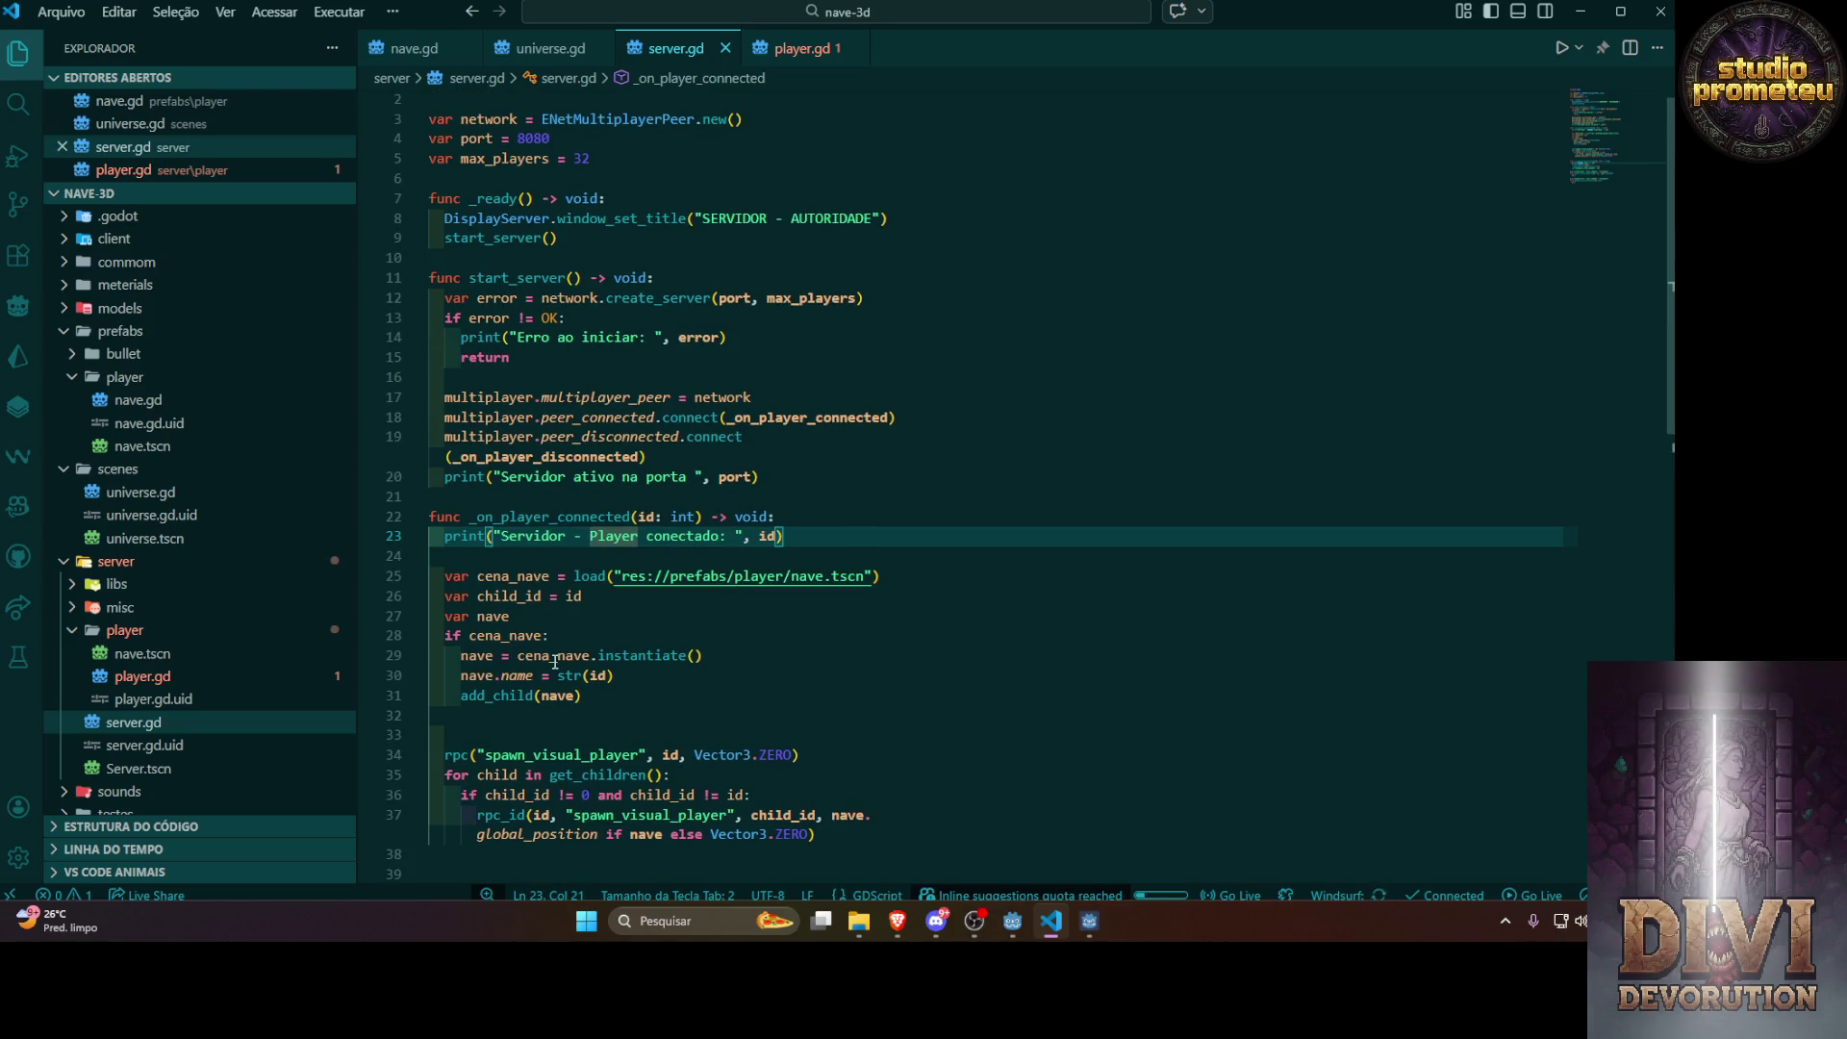
click(639, 683)
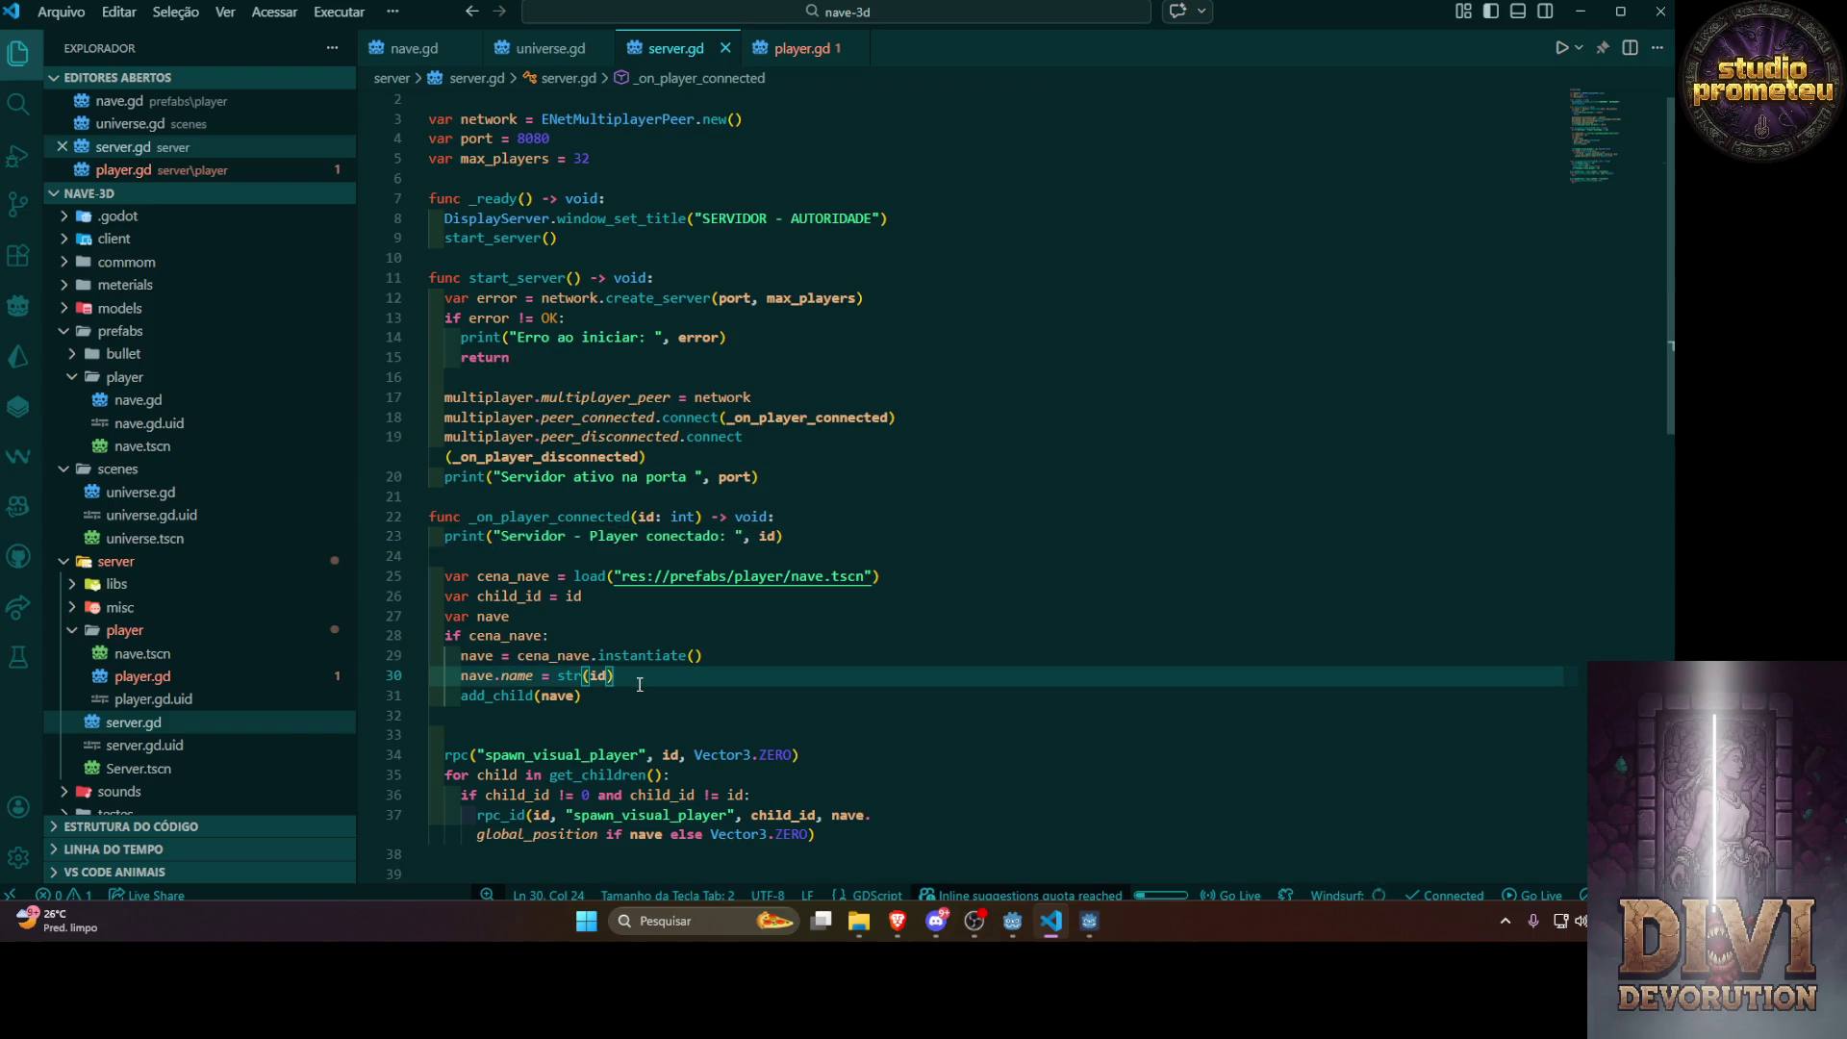
key(Return)
key(ctrl+v)
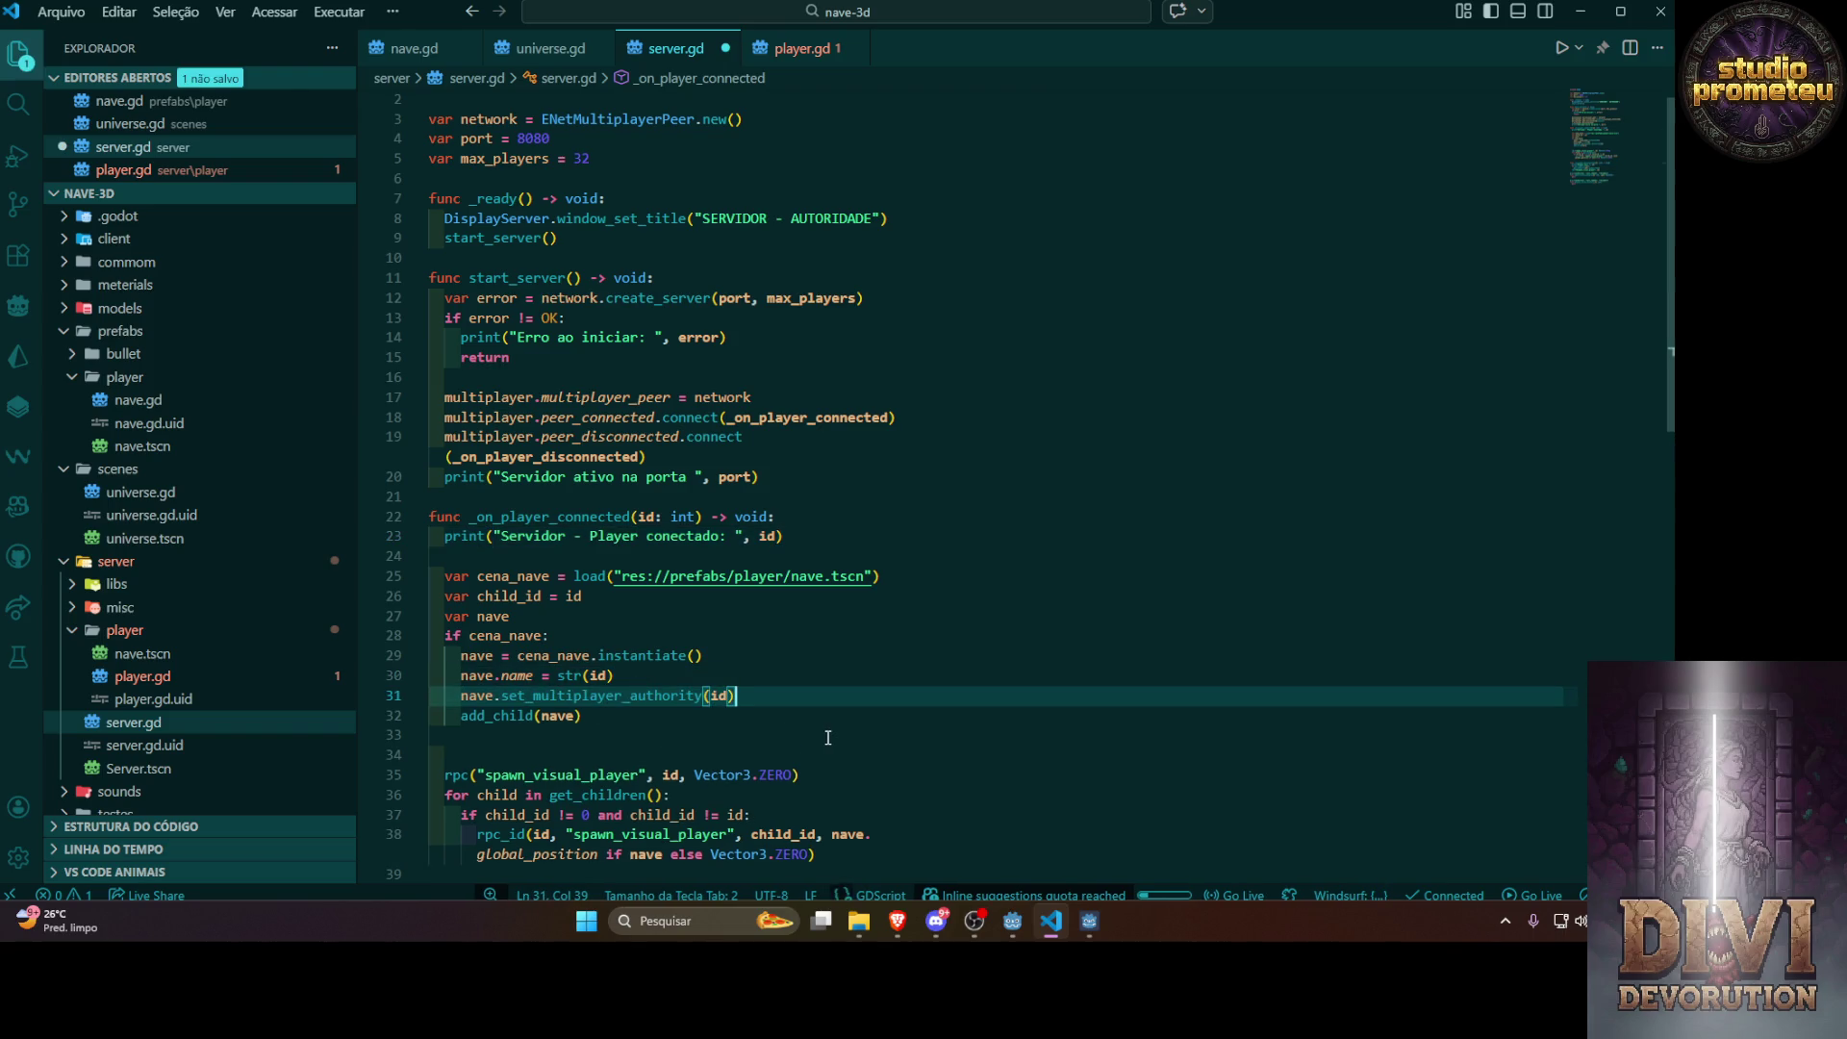
key(ctrl+s)
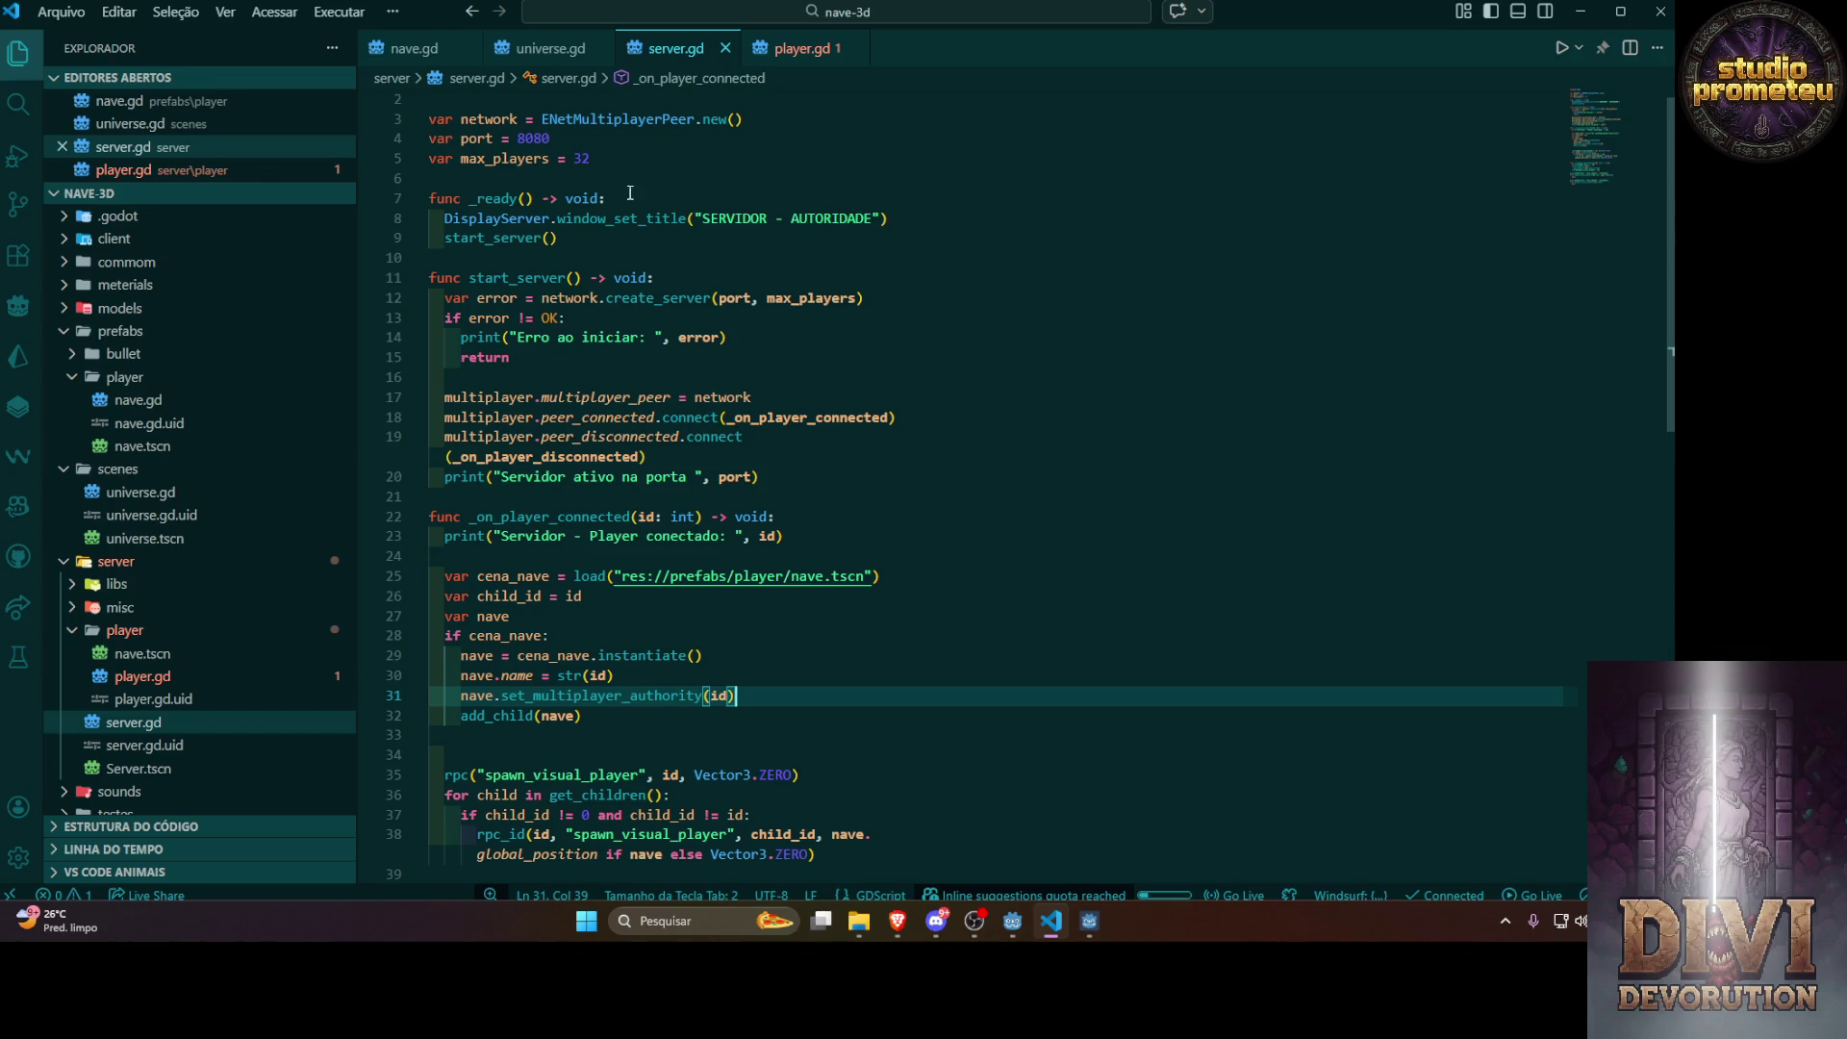
Check player.gd, then run the game in Godot to test the authority fix
click(798, 48)
scroll(717, 429, down, 15)
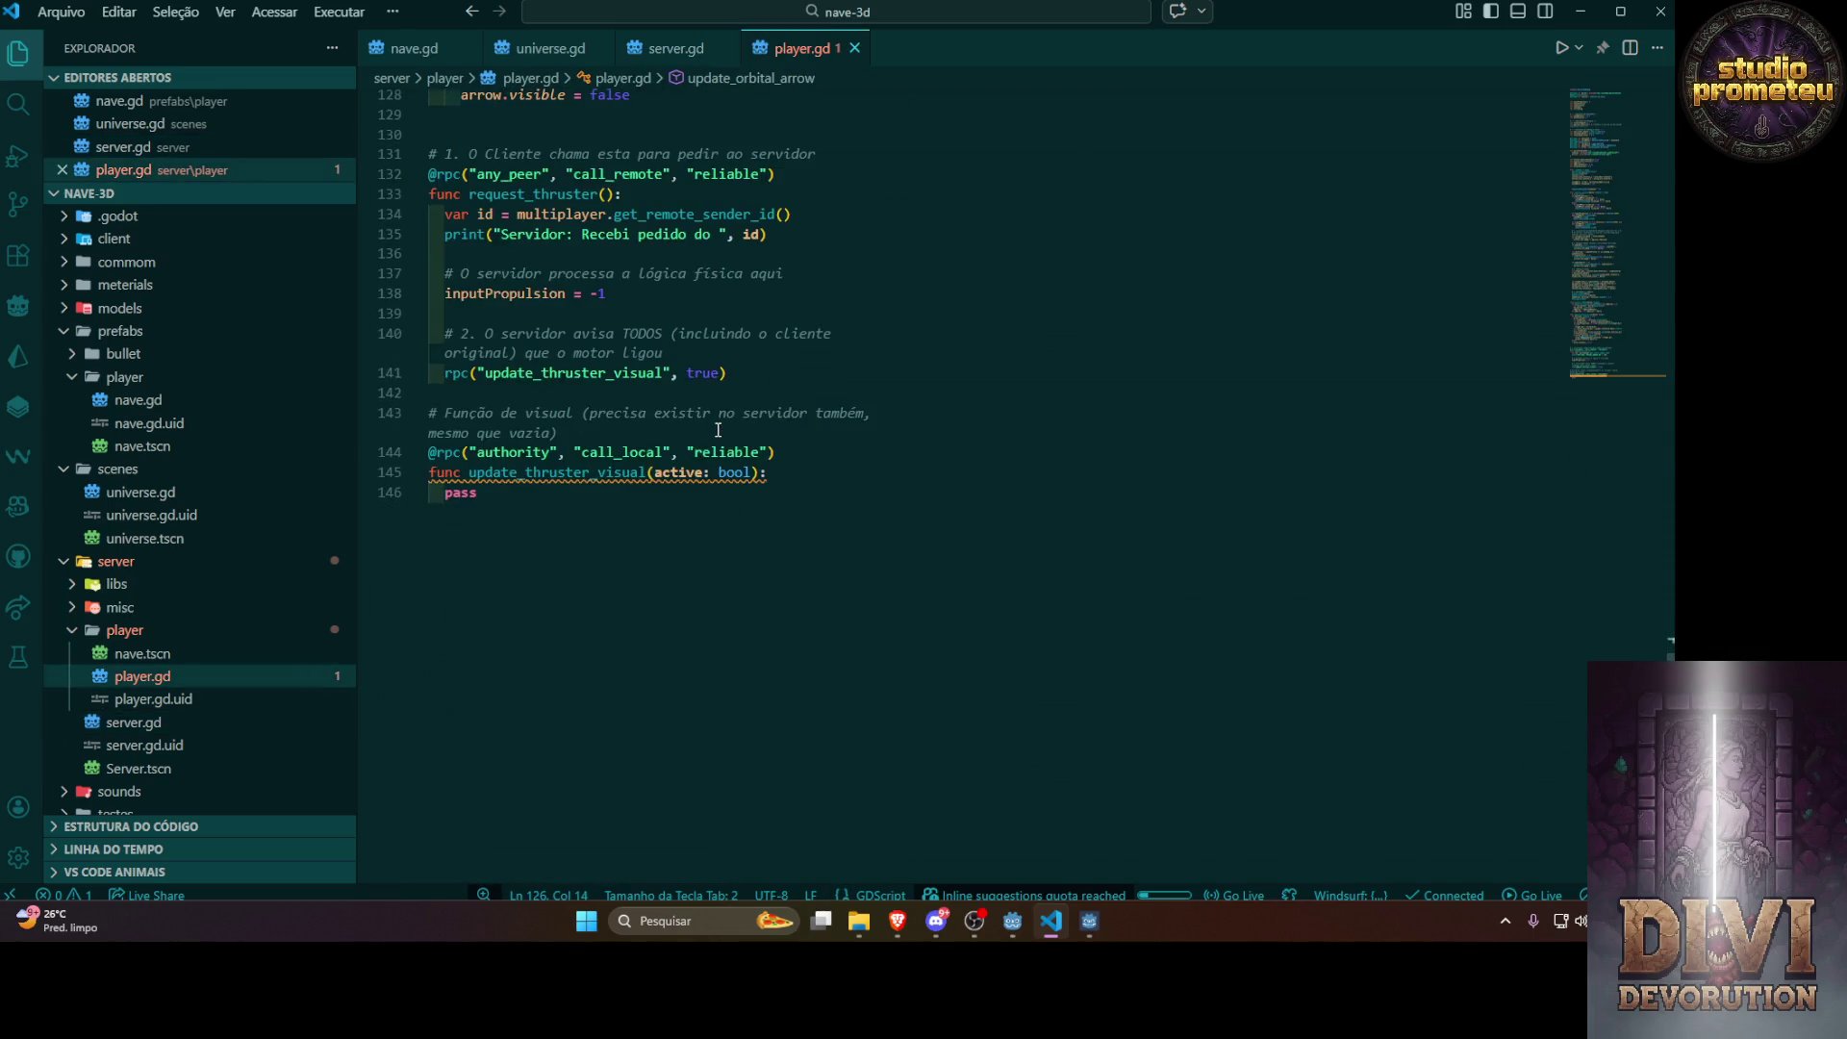
scroll(718, 430, up, 2)
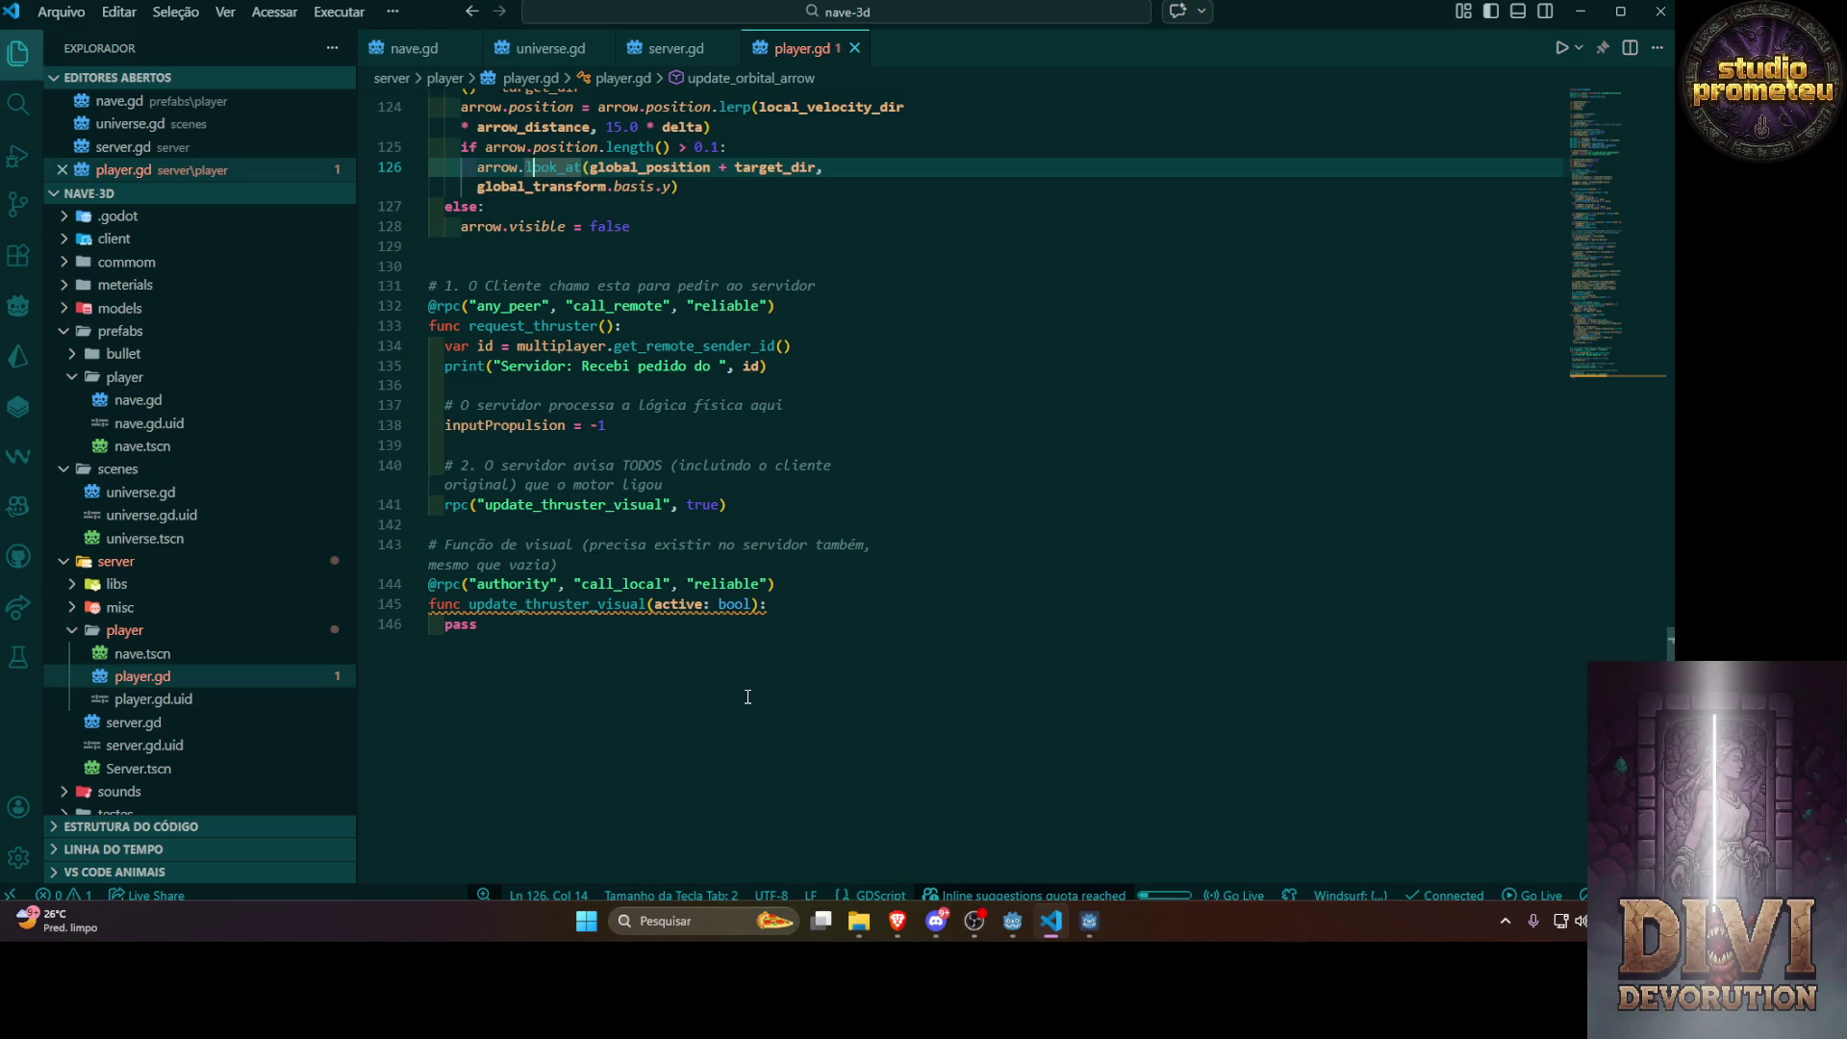
click(1006, 923)
click(1387, 42)
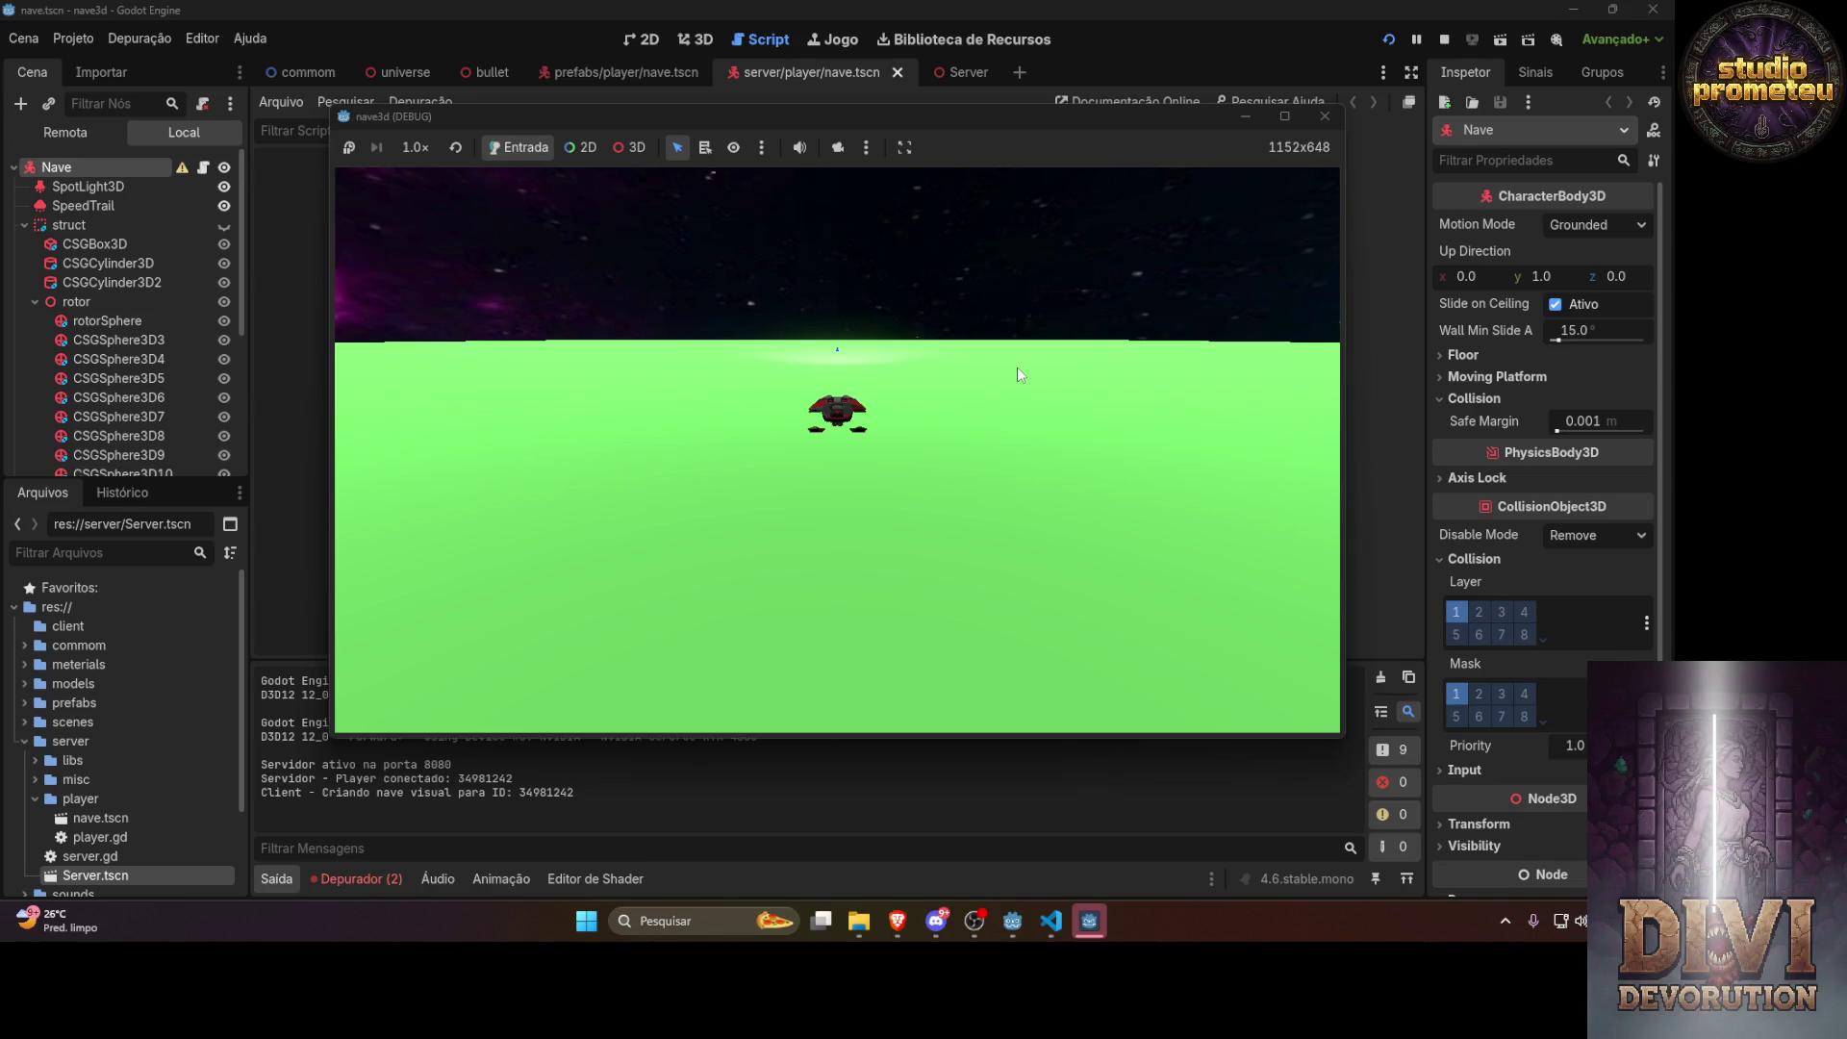
click(1051, 923)
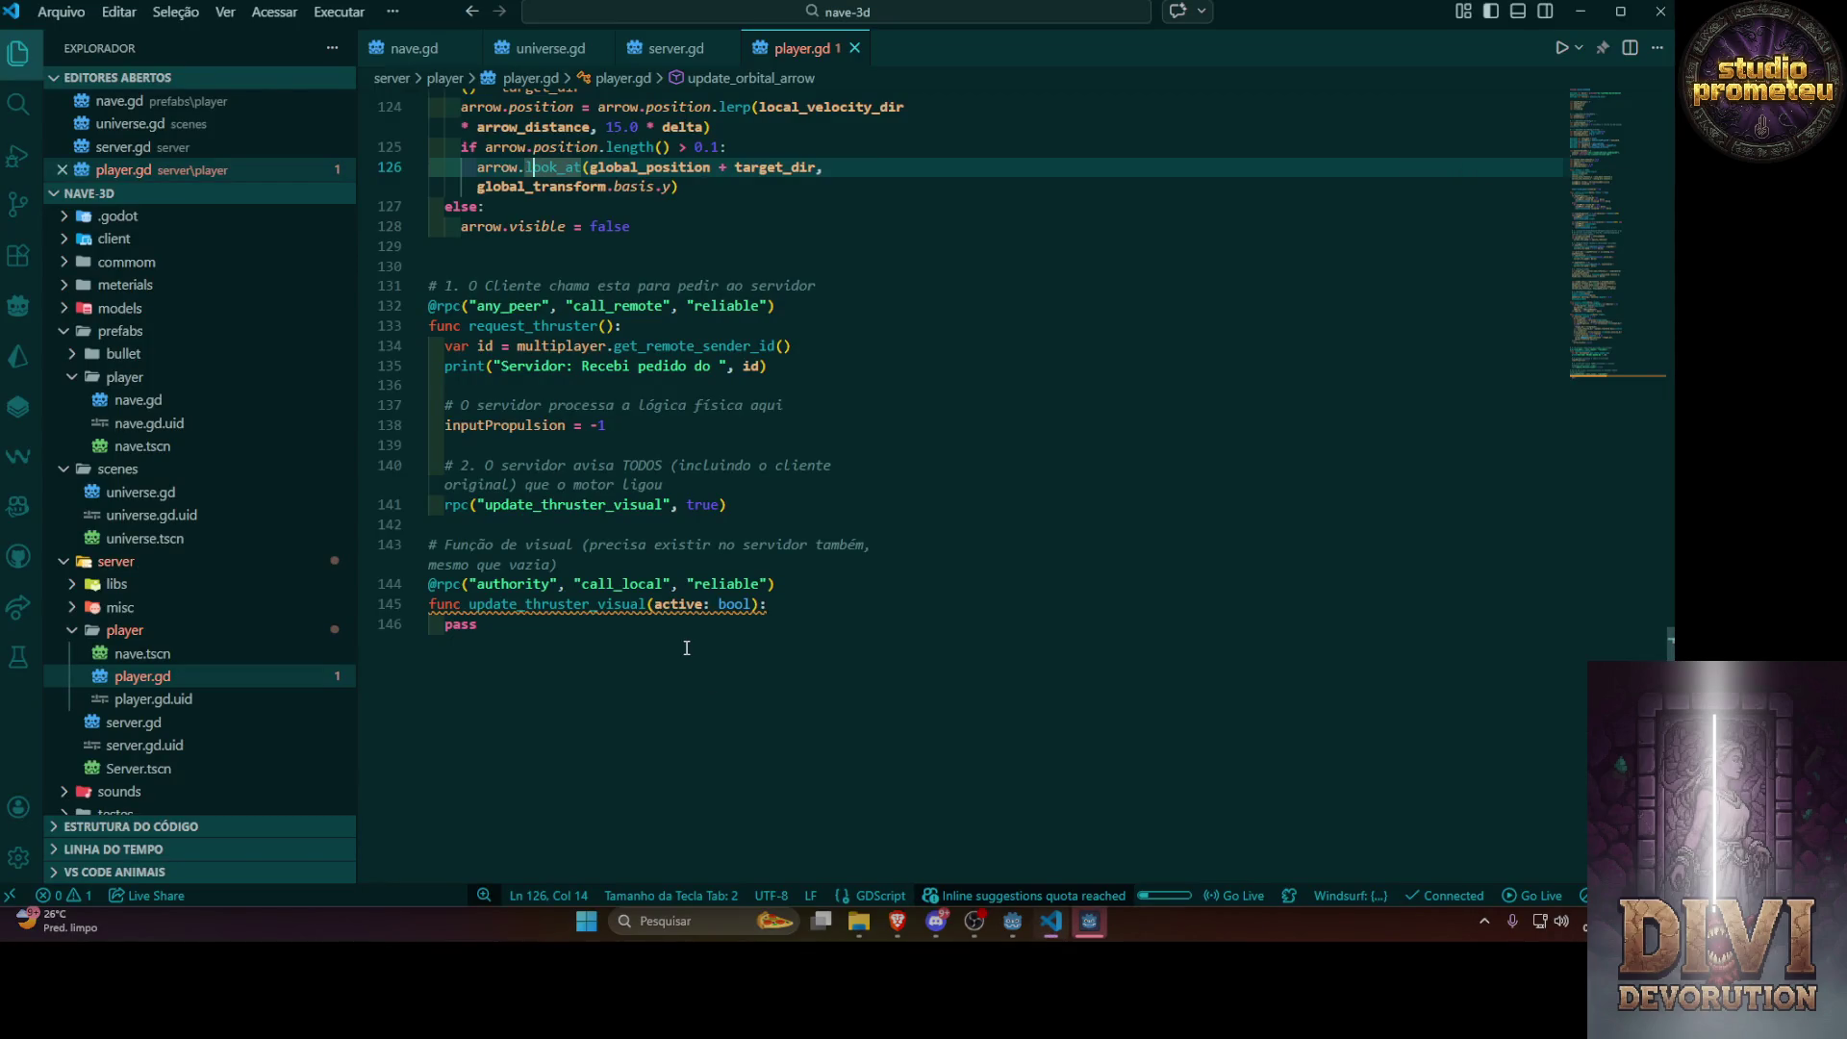
scroll(687, 647, up, 15)
Review the server.gd, nave.gd, universe.gd and player.gd scripts, then return to the Gemini chat
click(673, 48)
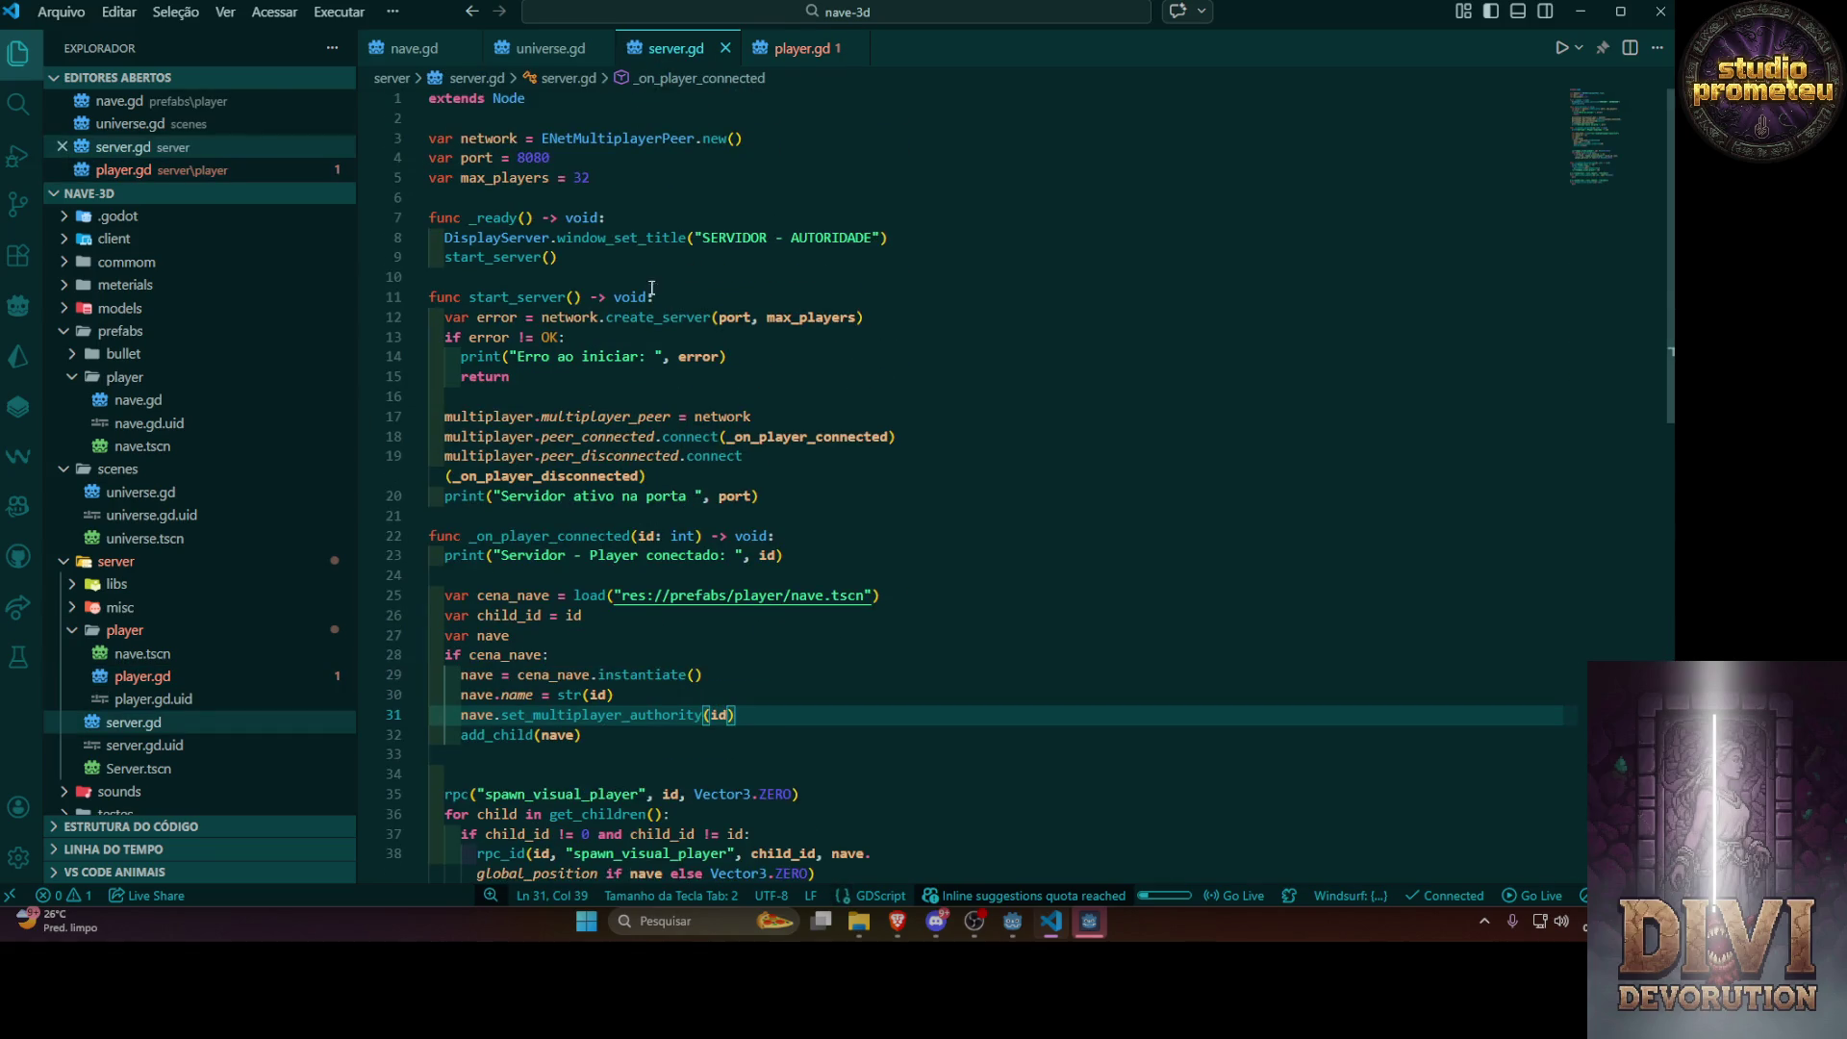
click(413, 48)
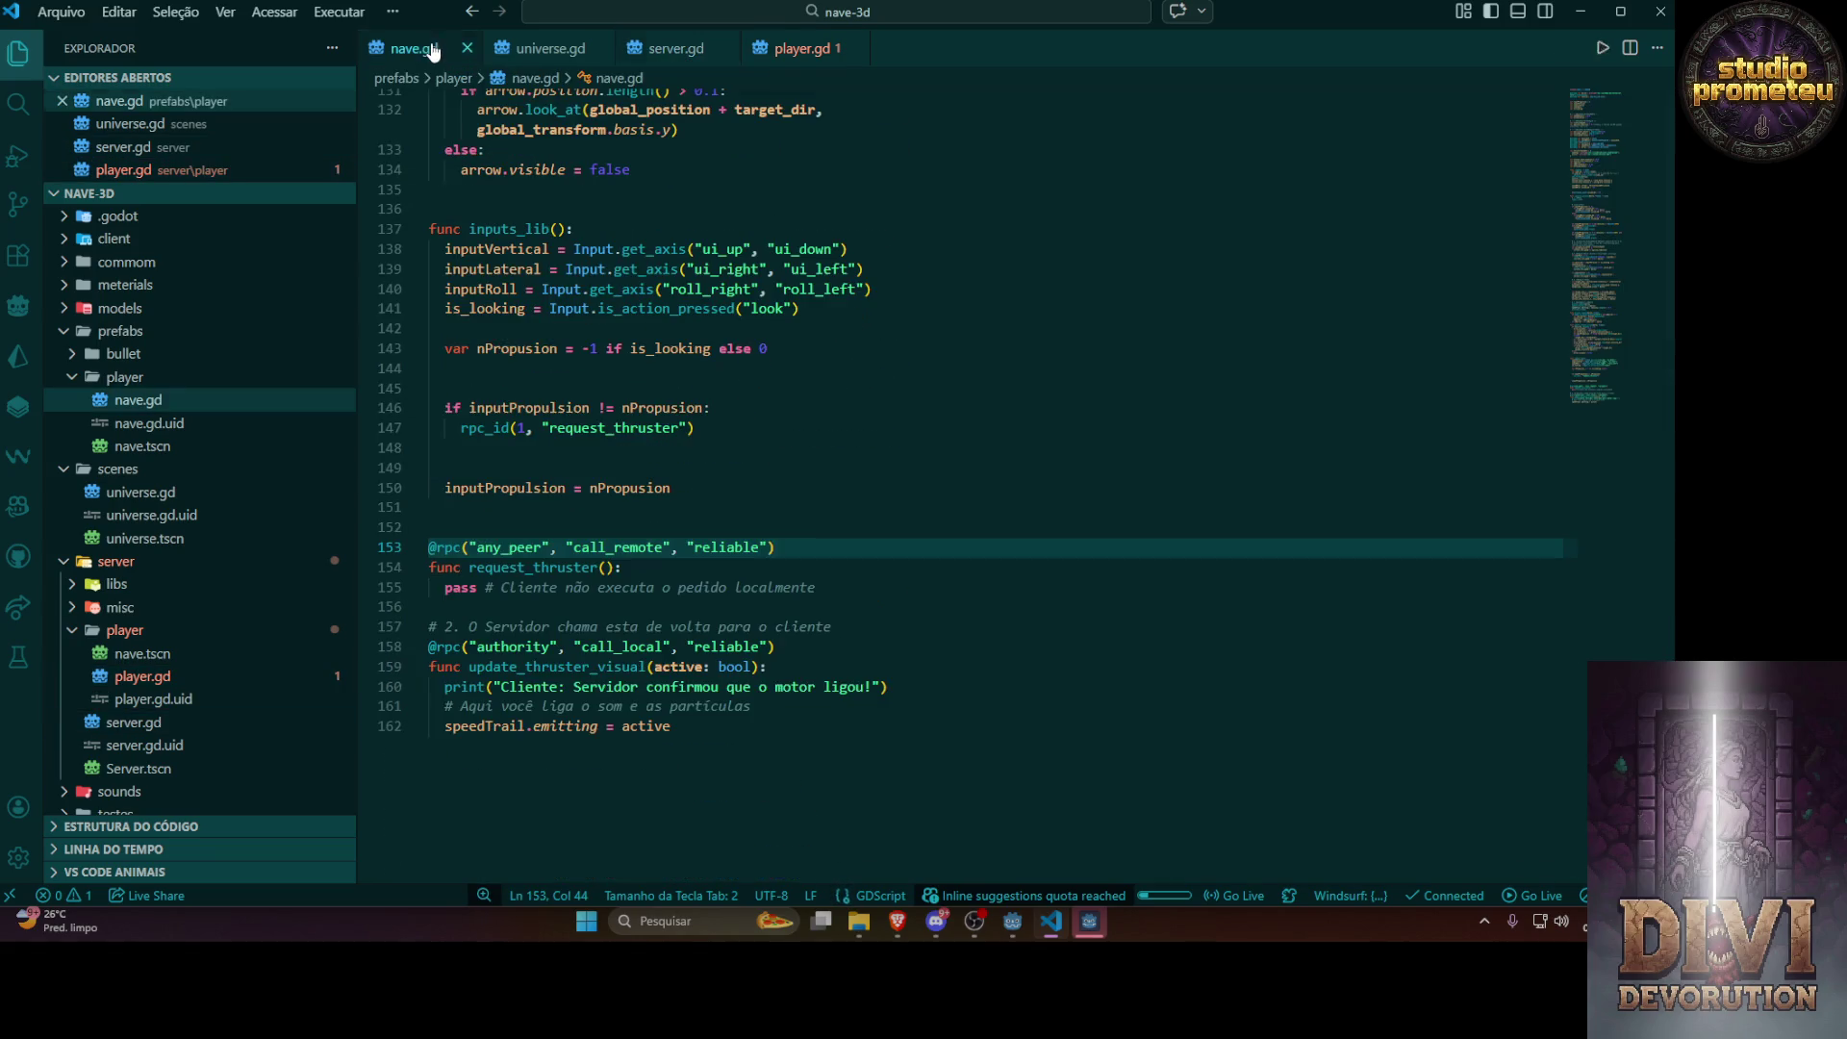
click(526, 50)
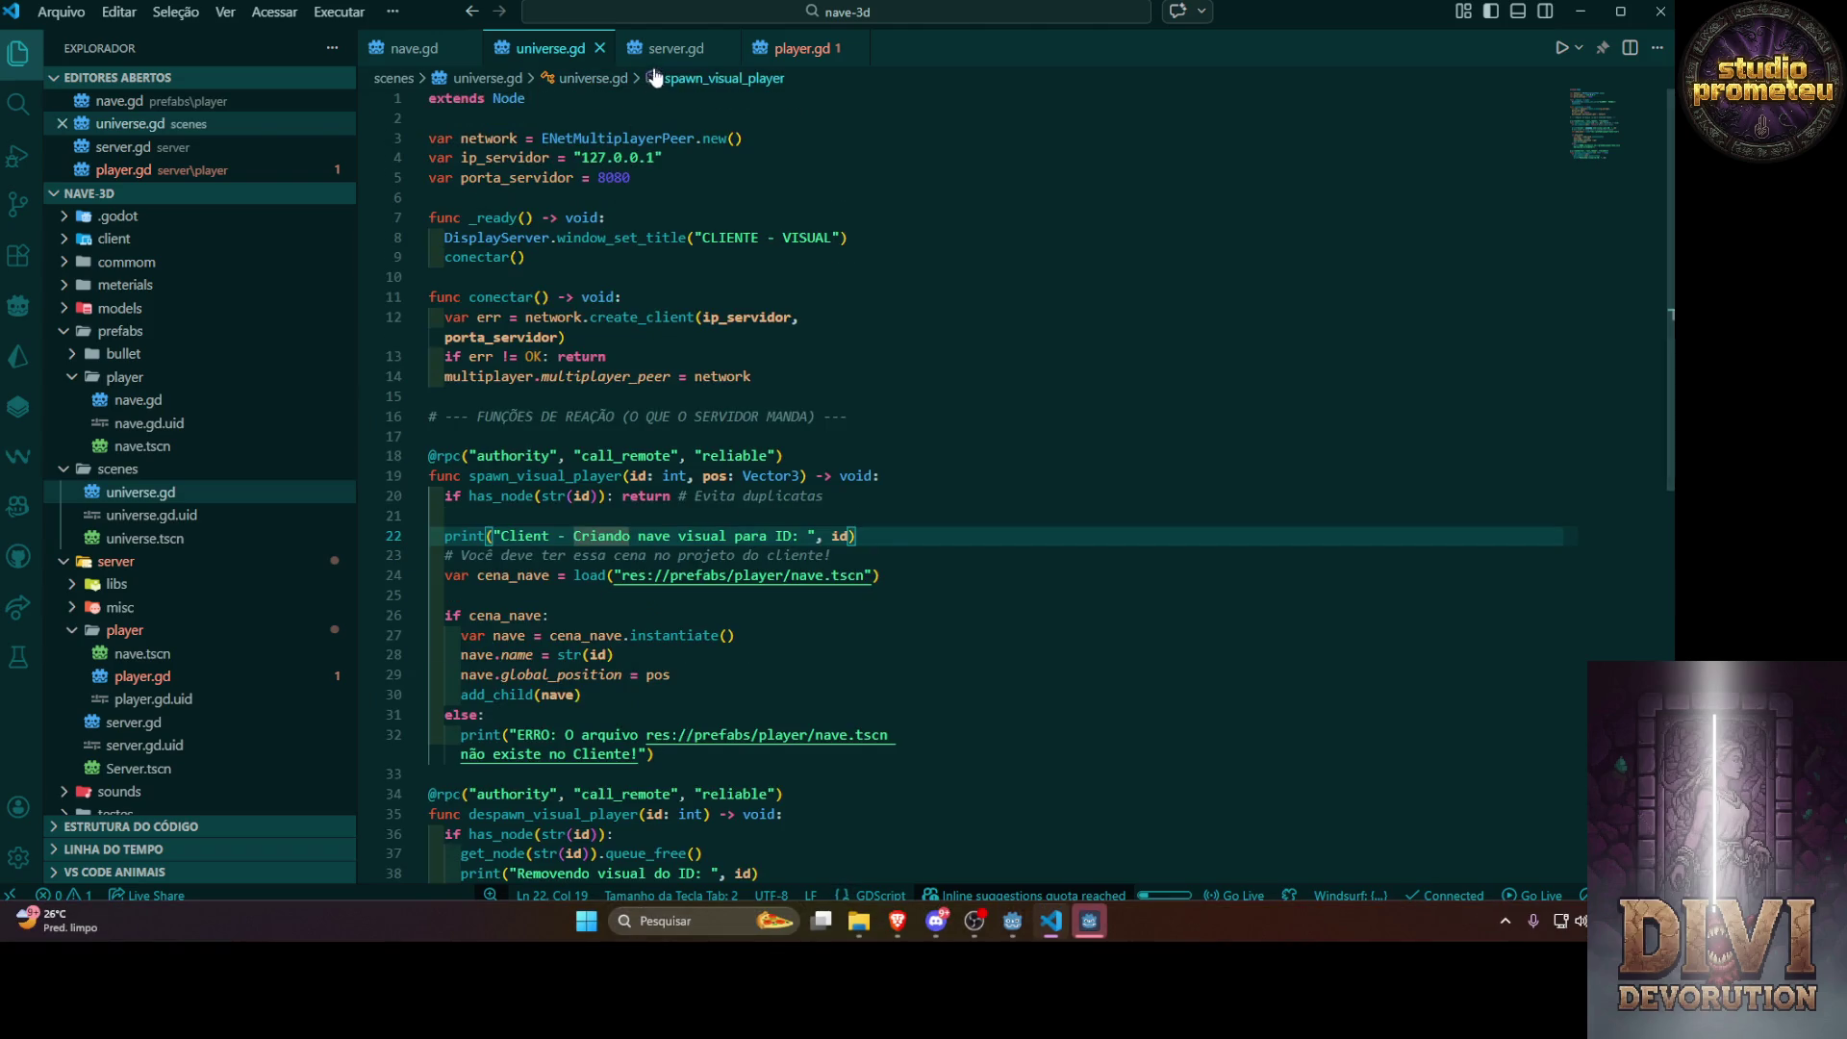
click(677, 48)
click(798, 48)
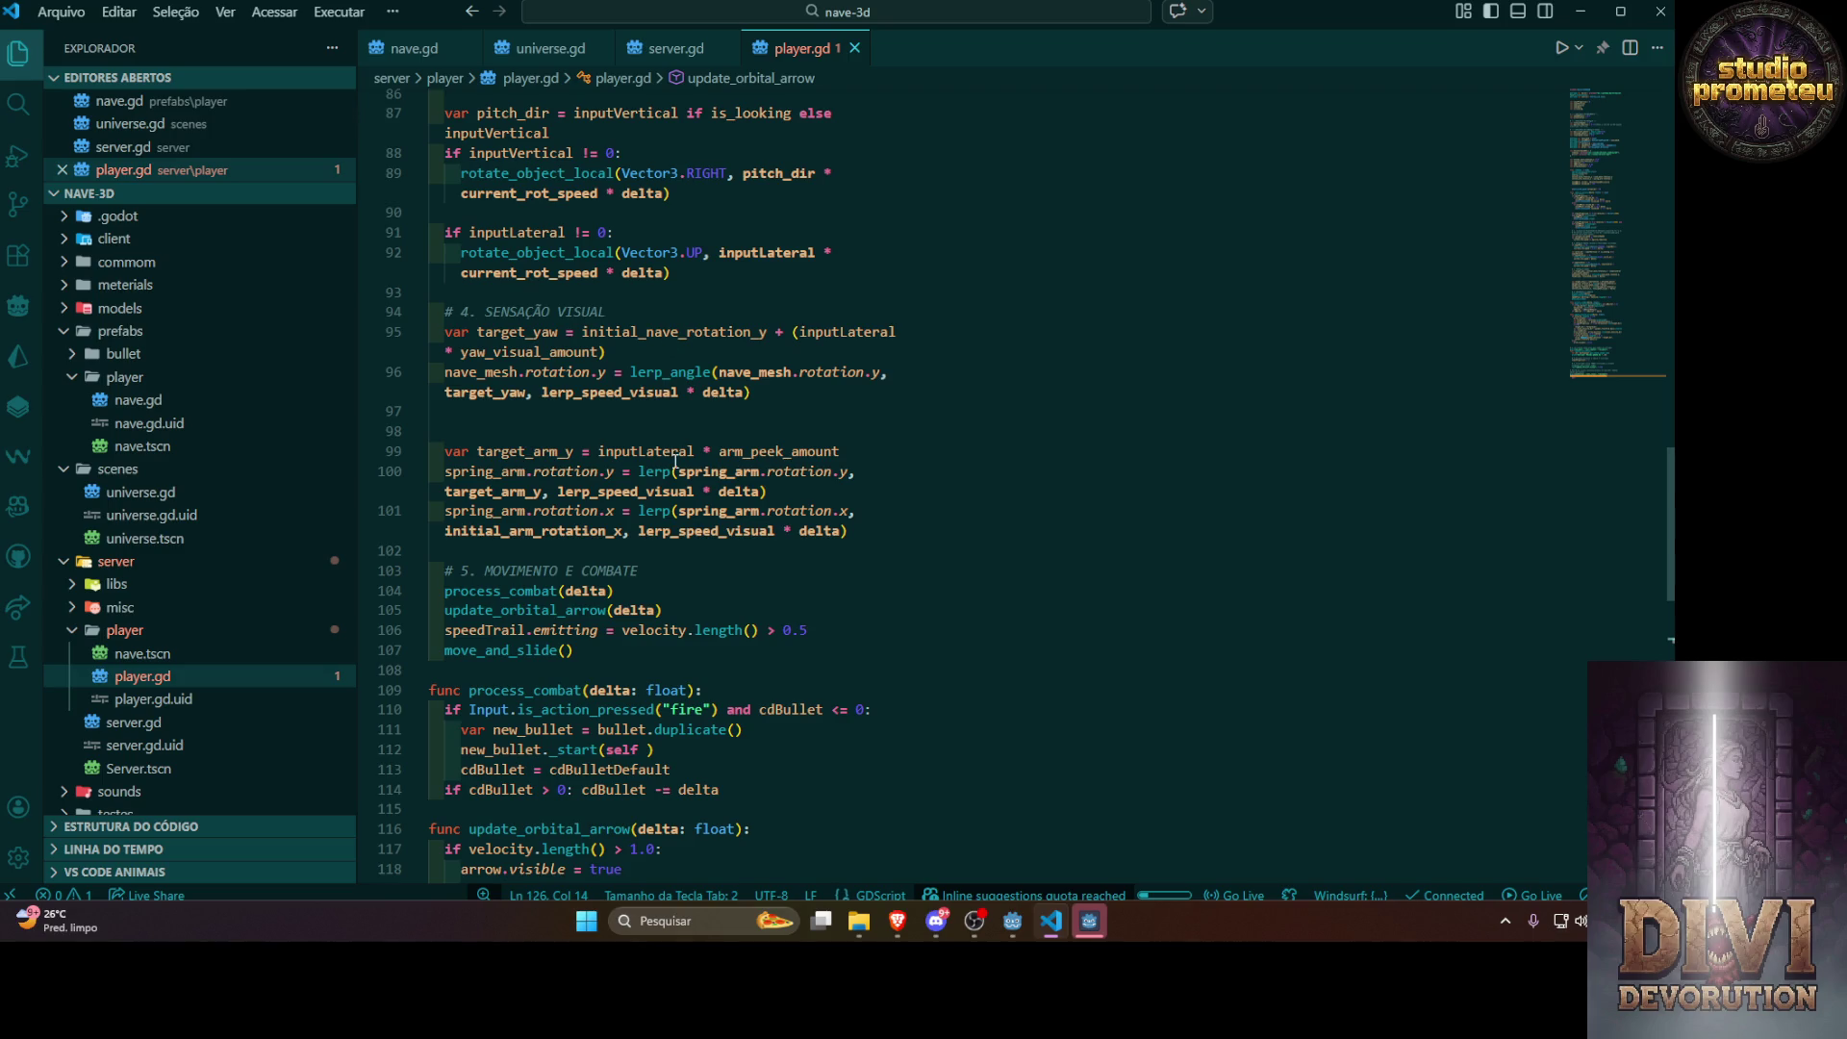
key(ctrl+Tab)
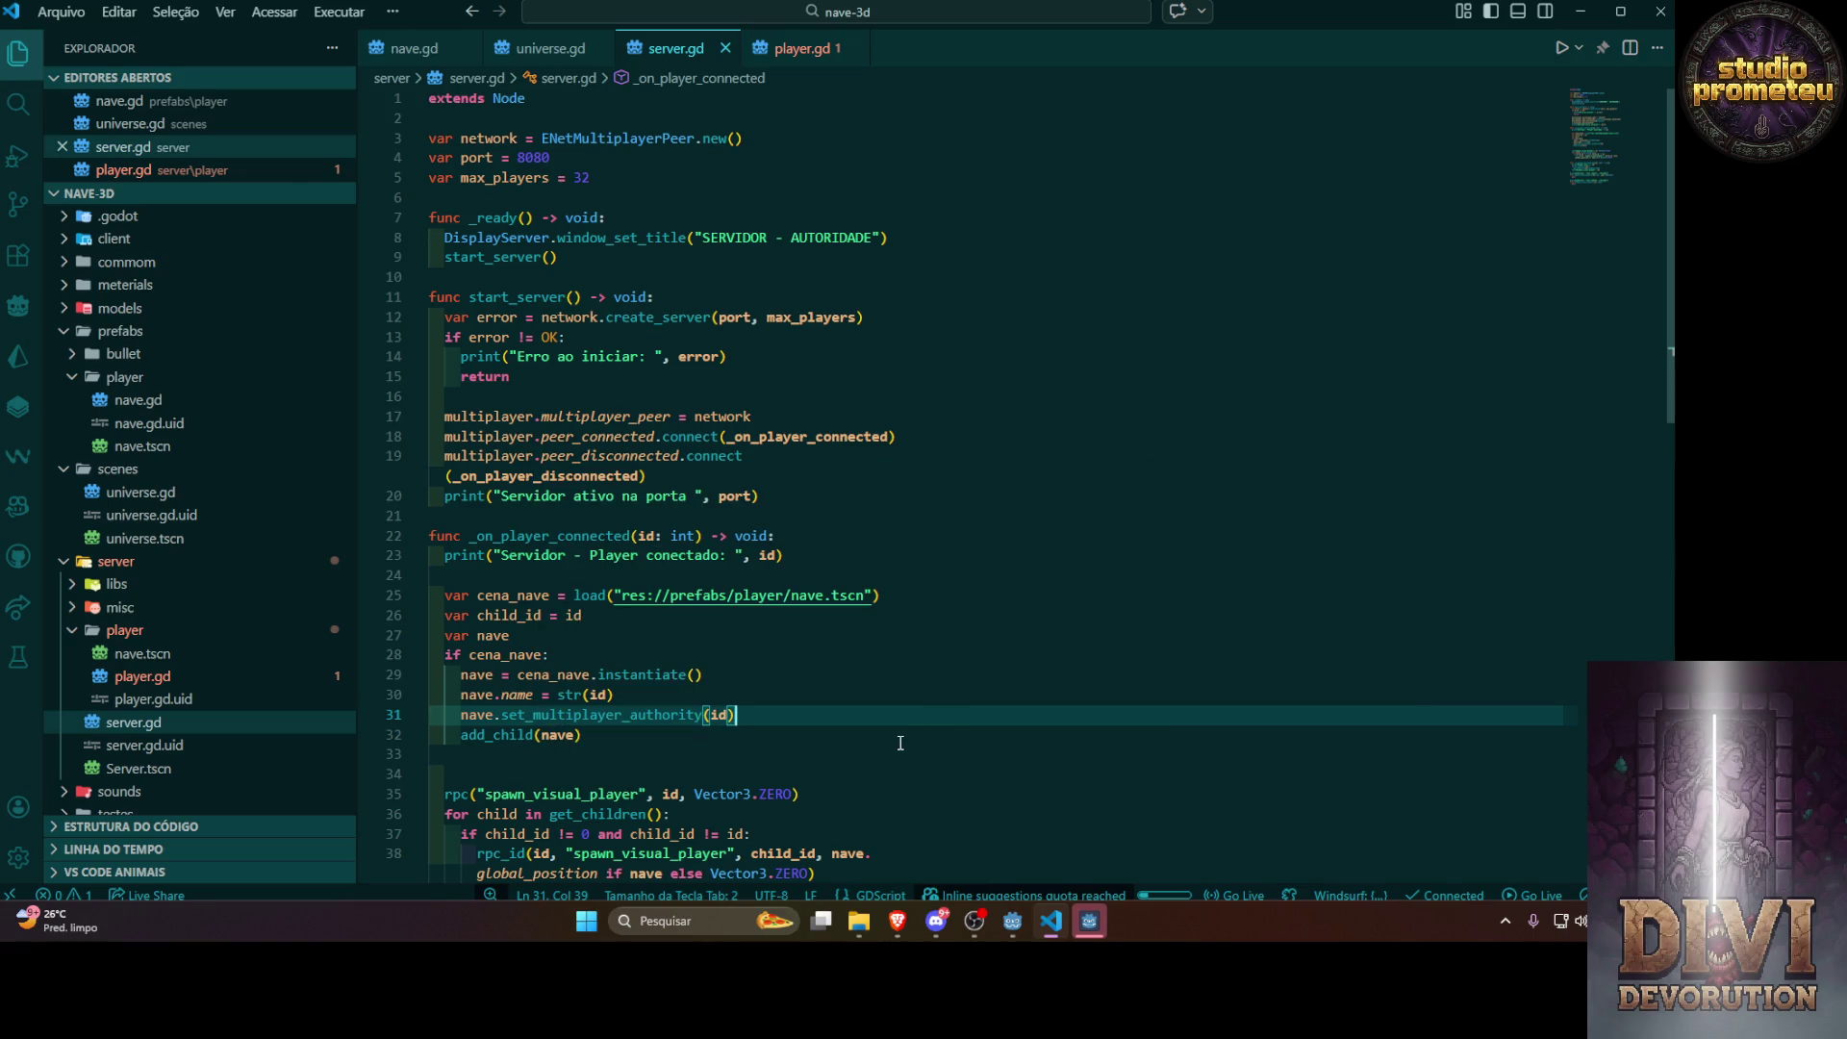
click(799, 48)
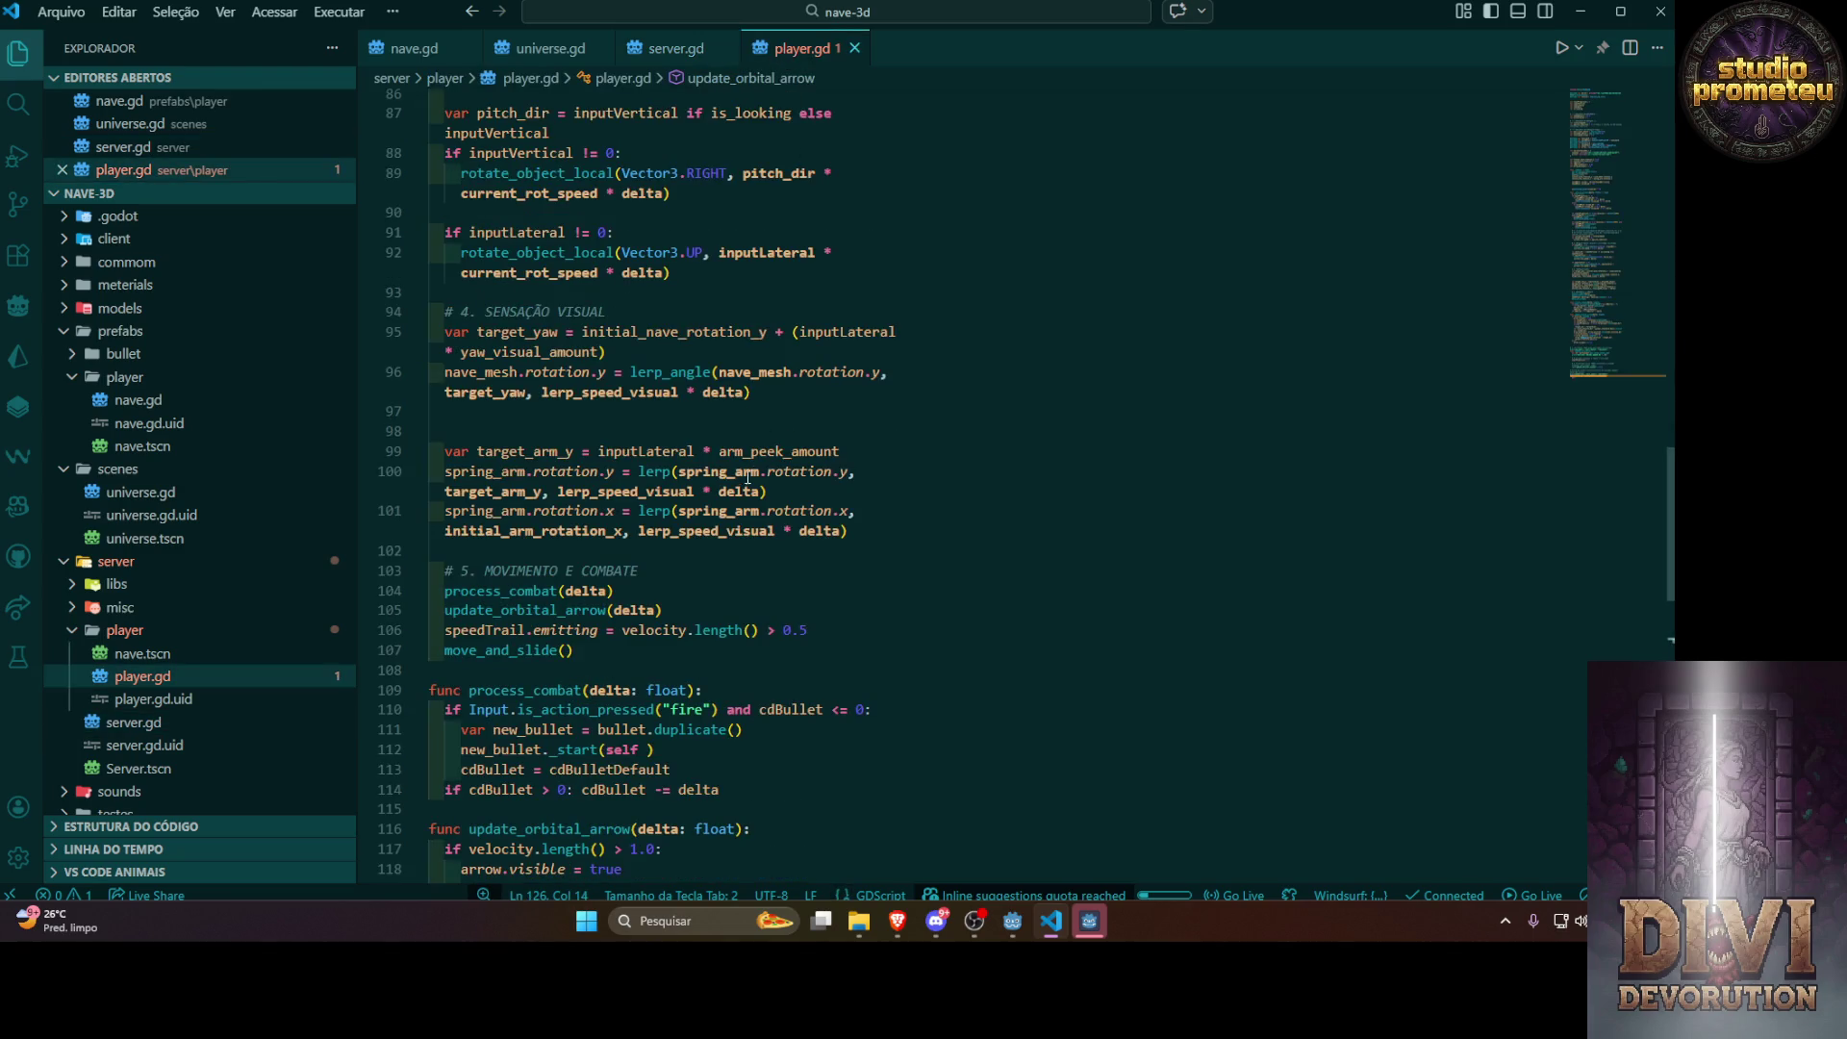
scroll(745, 478, down, 4)
scroll(745, 478, down, 3)
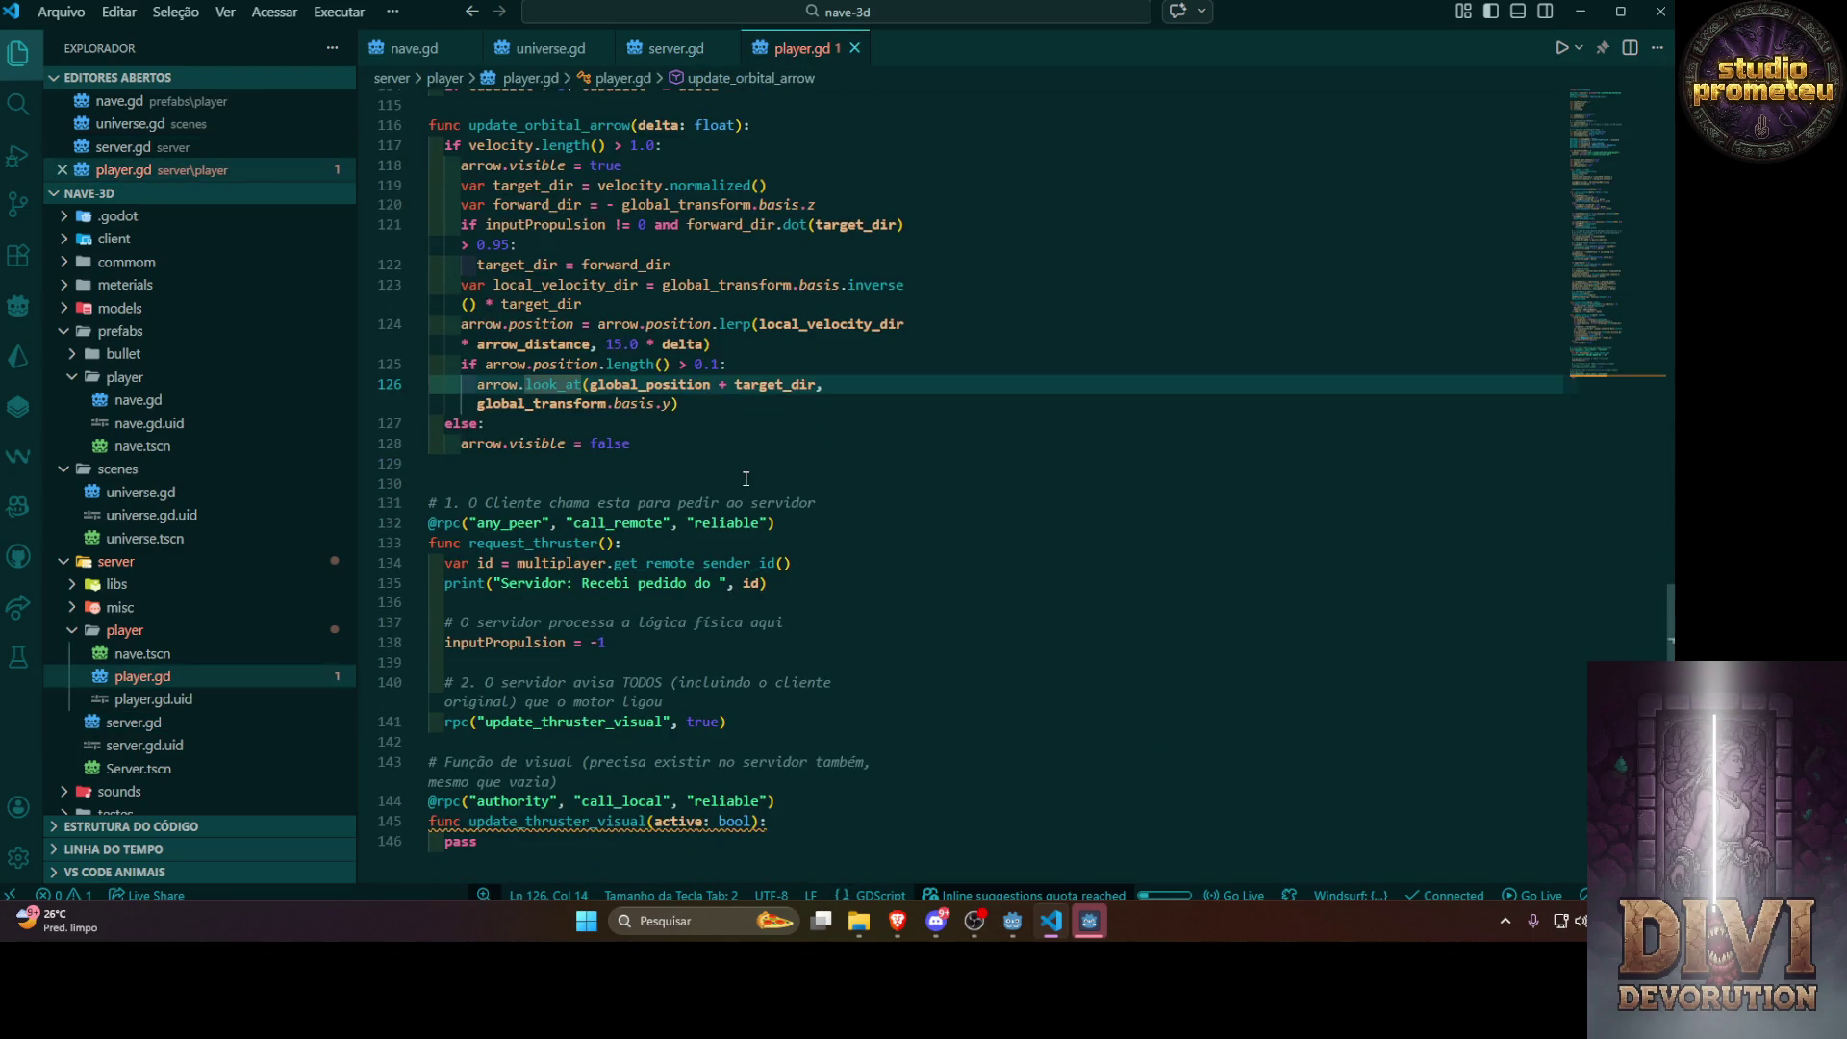
click(897, 921)
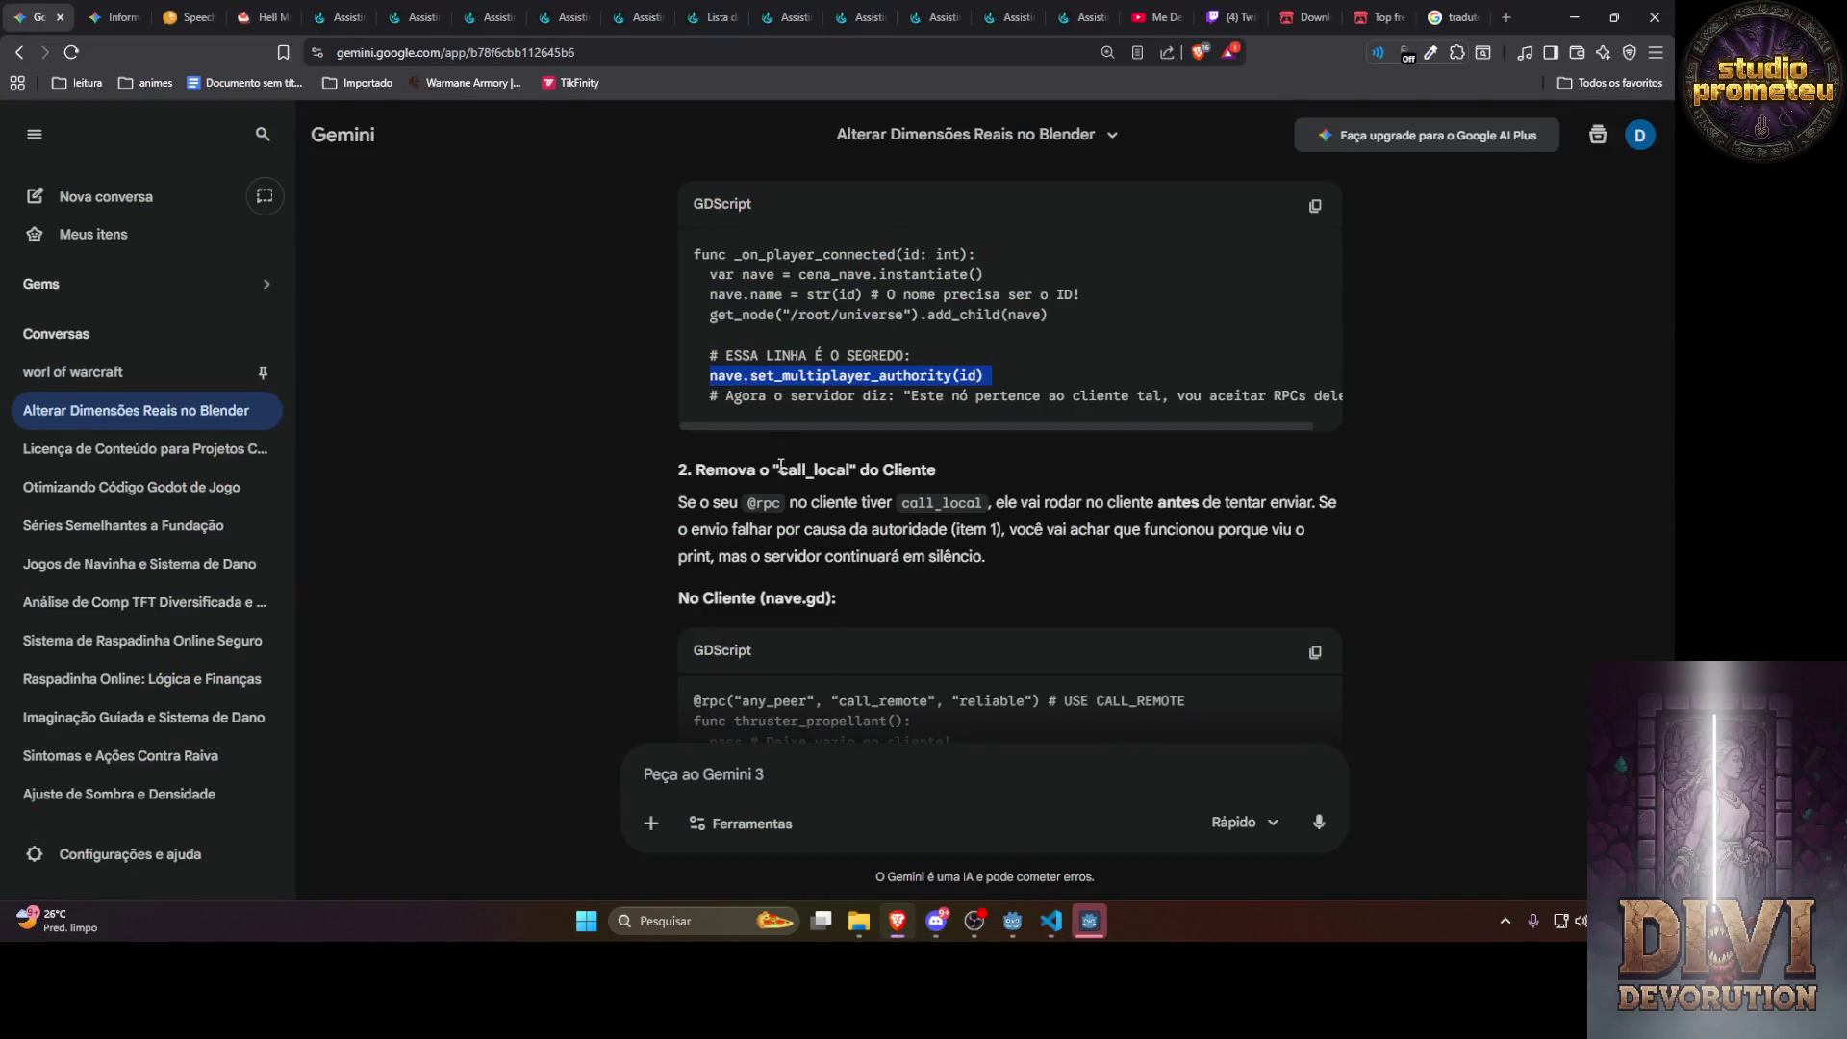
Highlight call_remote in Gemini's client example, then bring up nave.gd's request_thruster RPC
scroll(788, 394, down, 3)
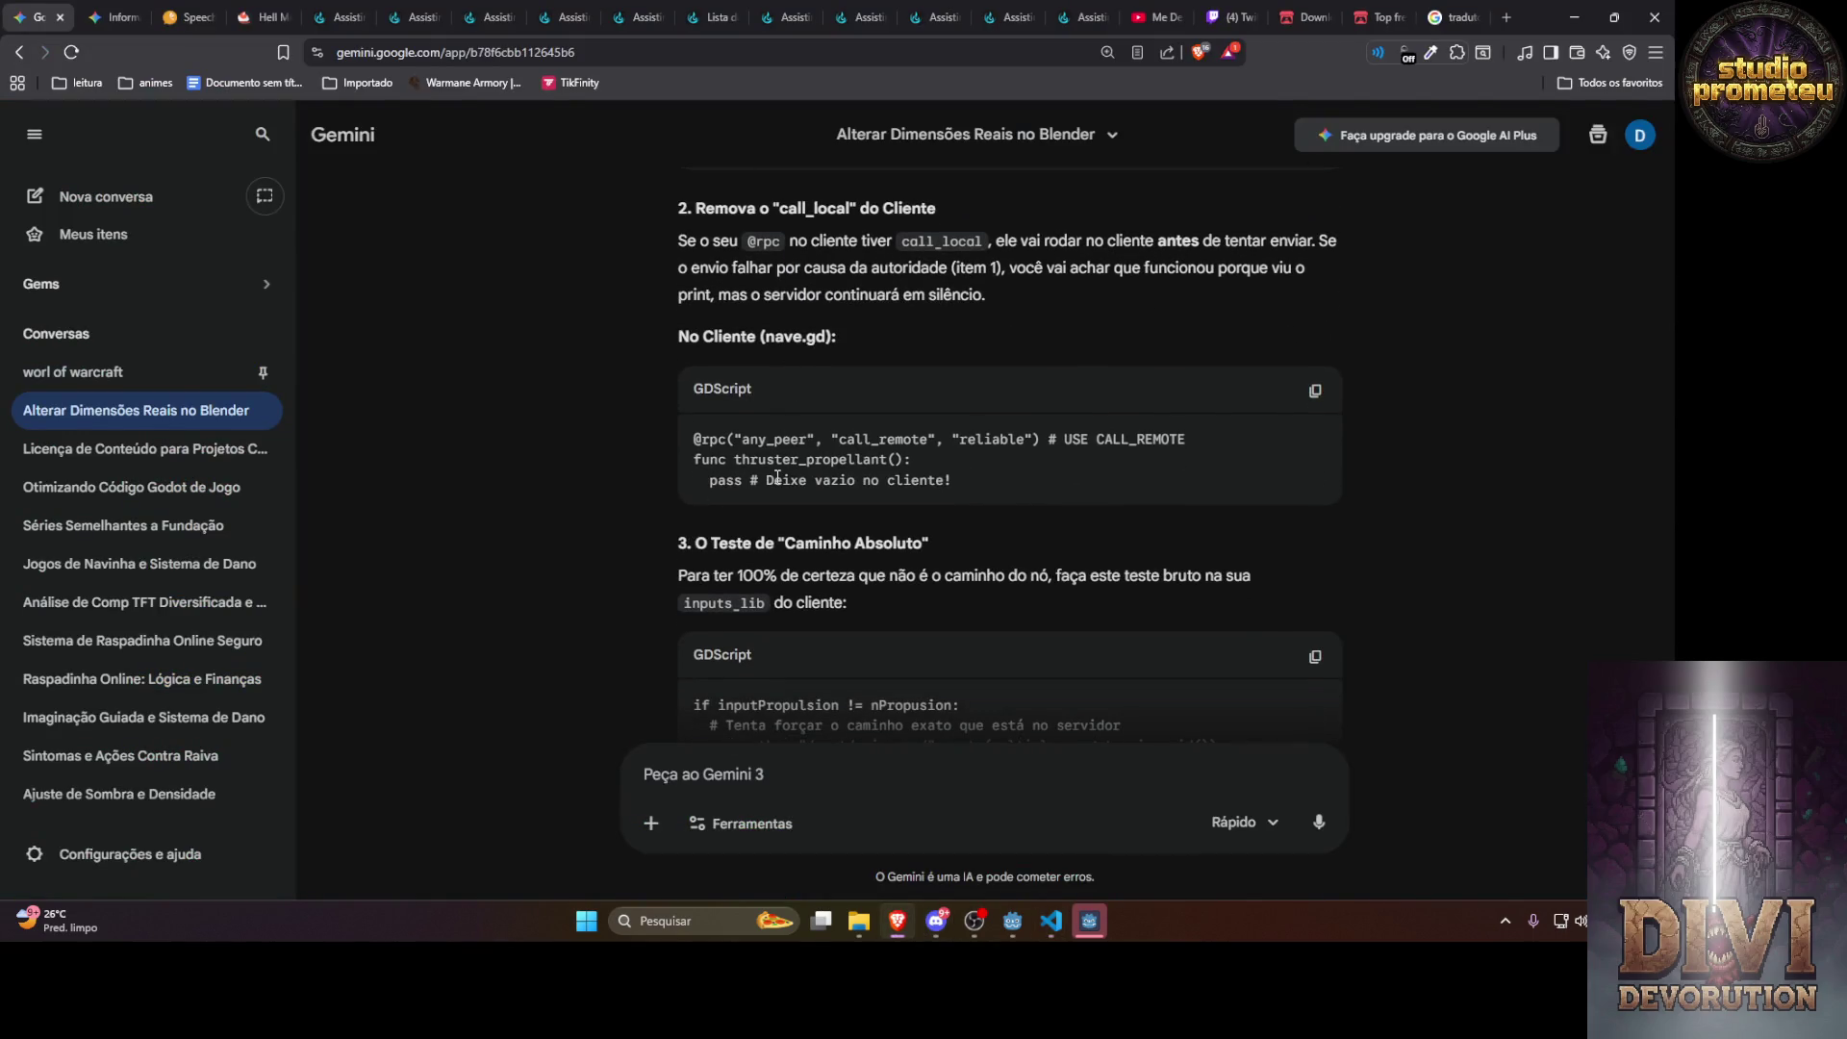
double_click(897, 439)
key(ctrl+c)
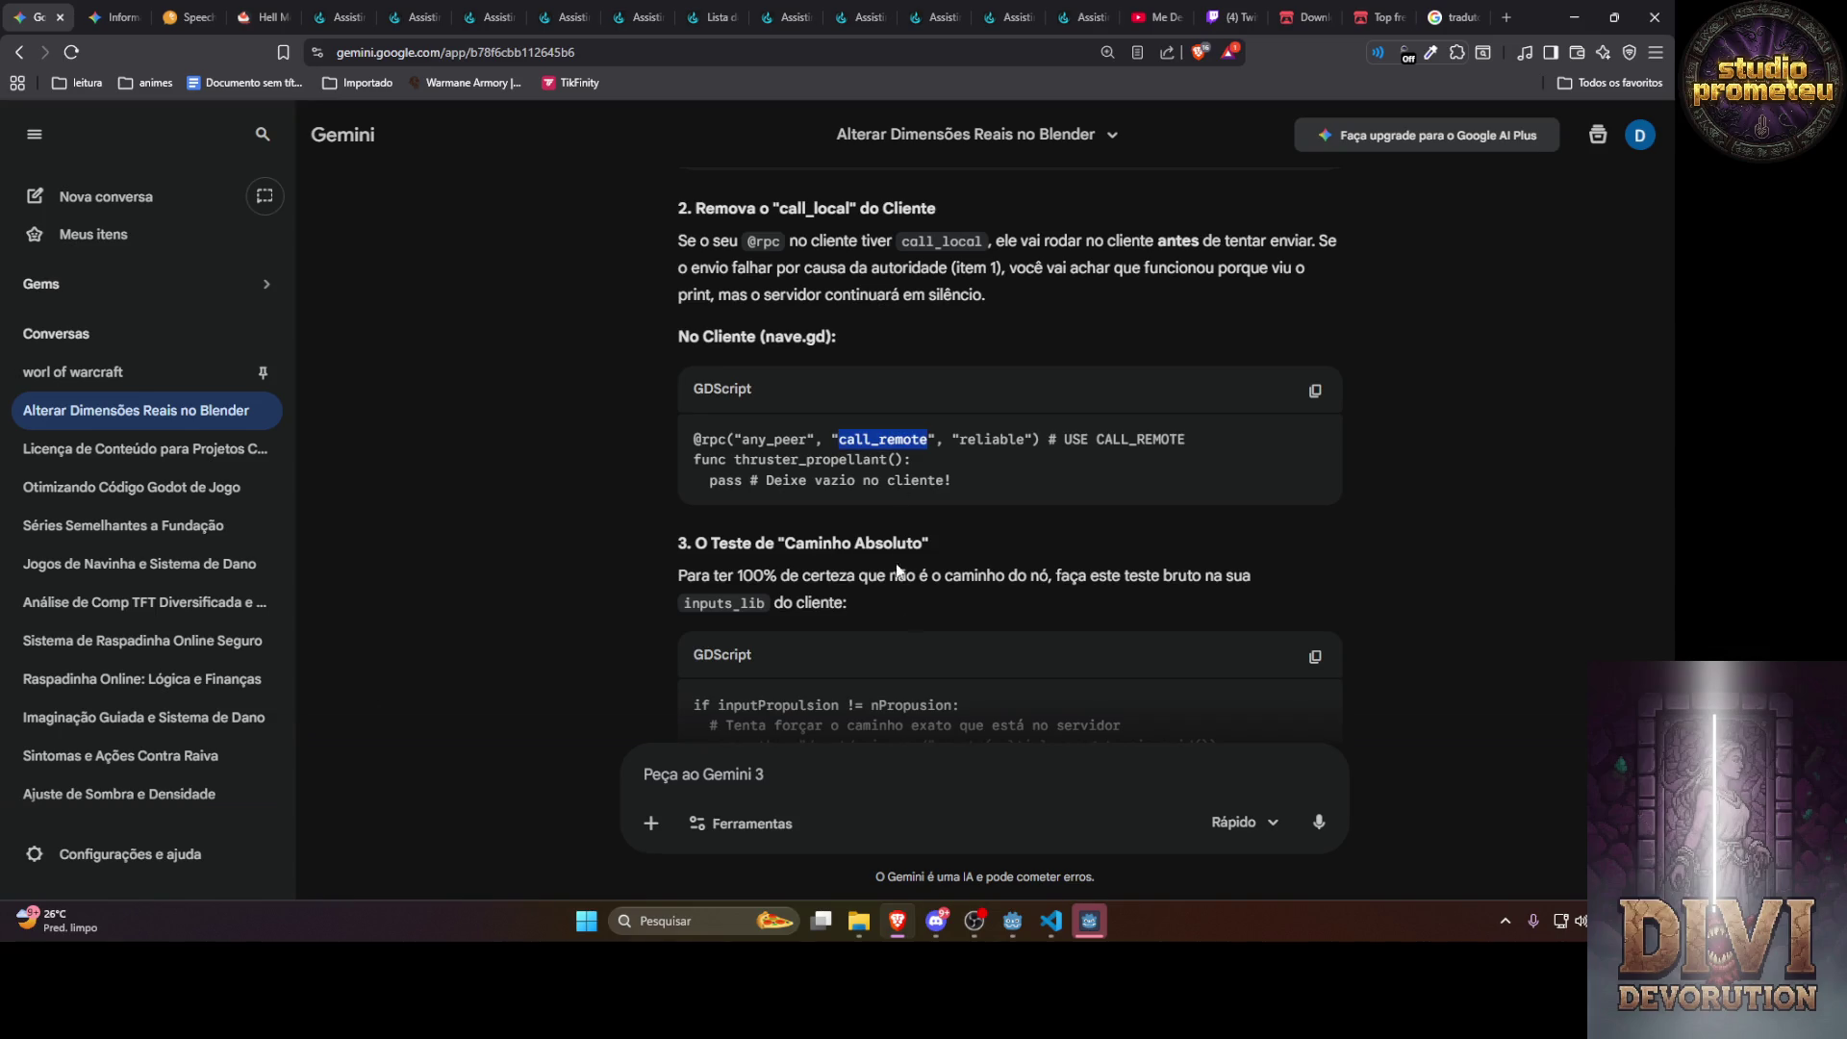
click(1050, 920)
scroll(592, 488, down, 3)
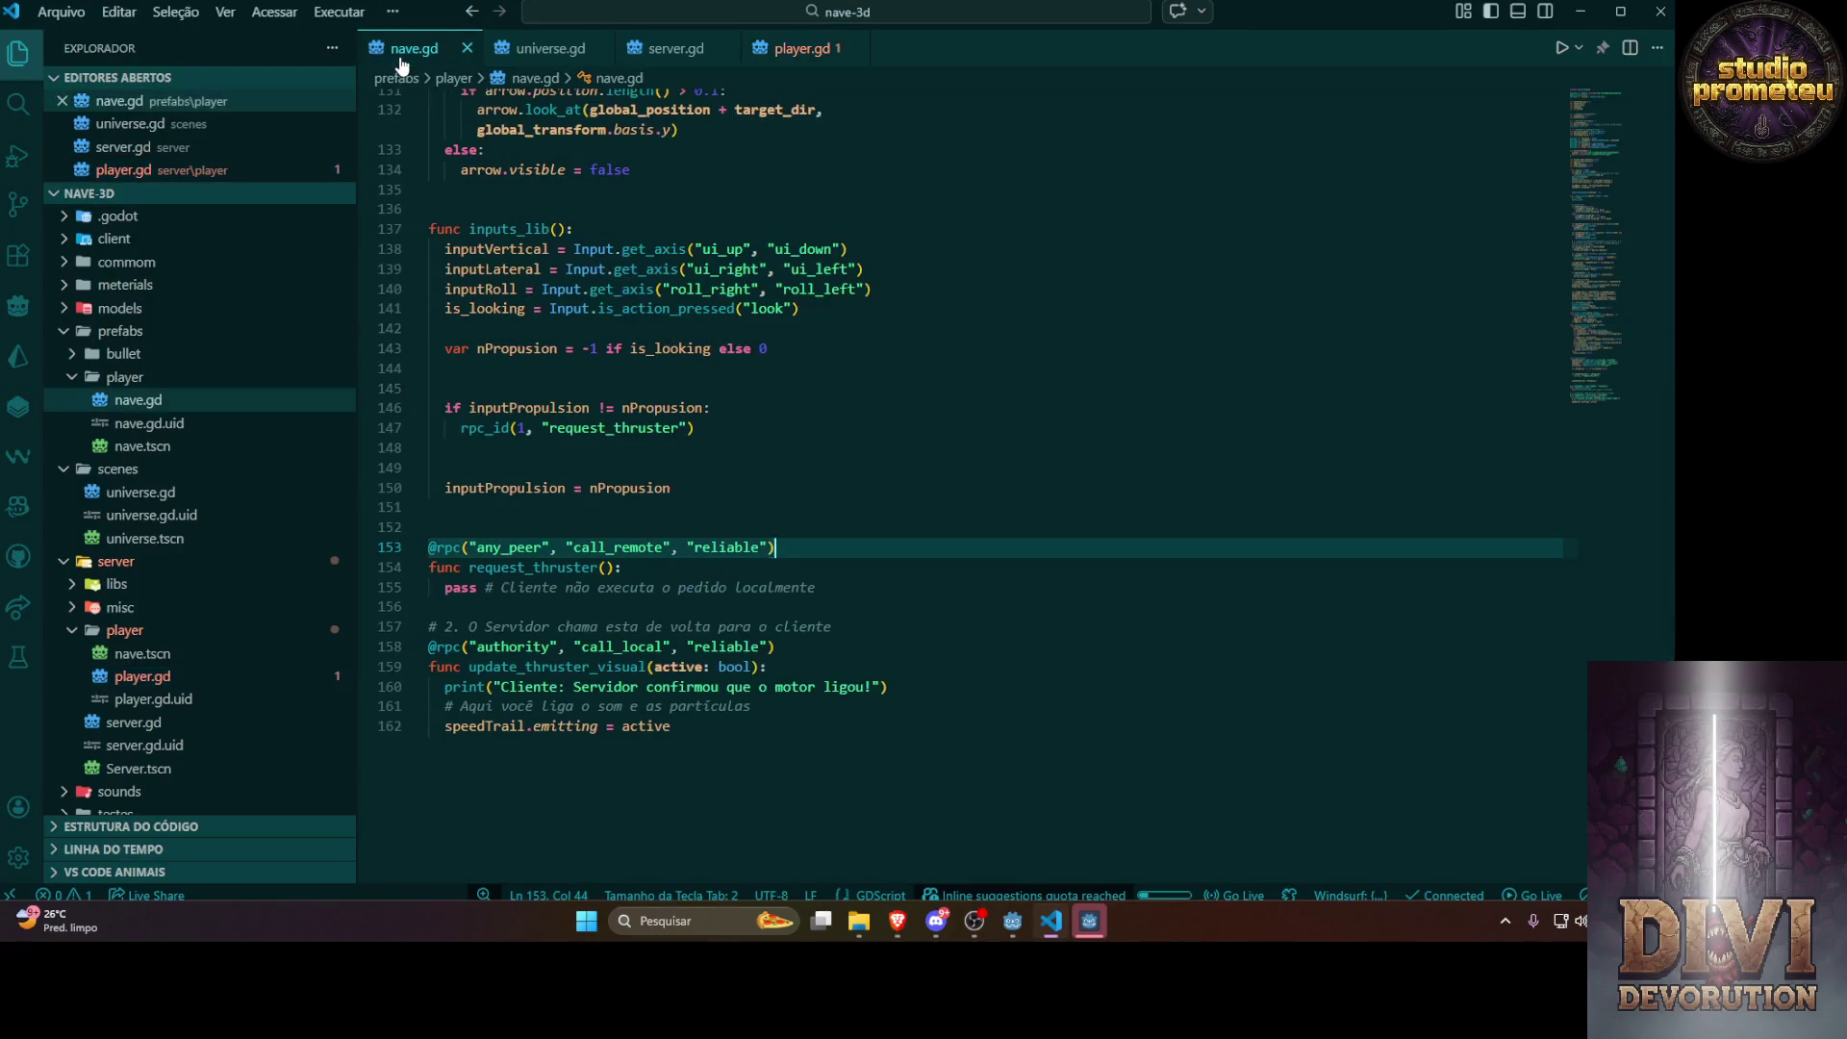
Replace call_local with call_remote in the update_thruster_visual RPC and save nave.gd
double_click(625, 547)
key(ctrl+v)
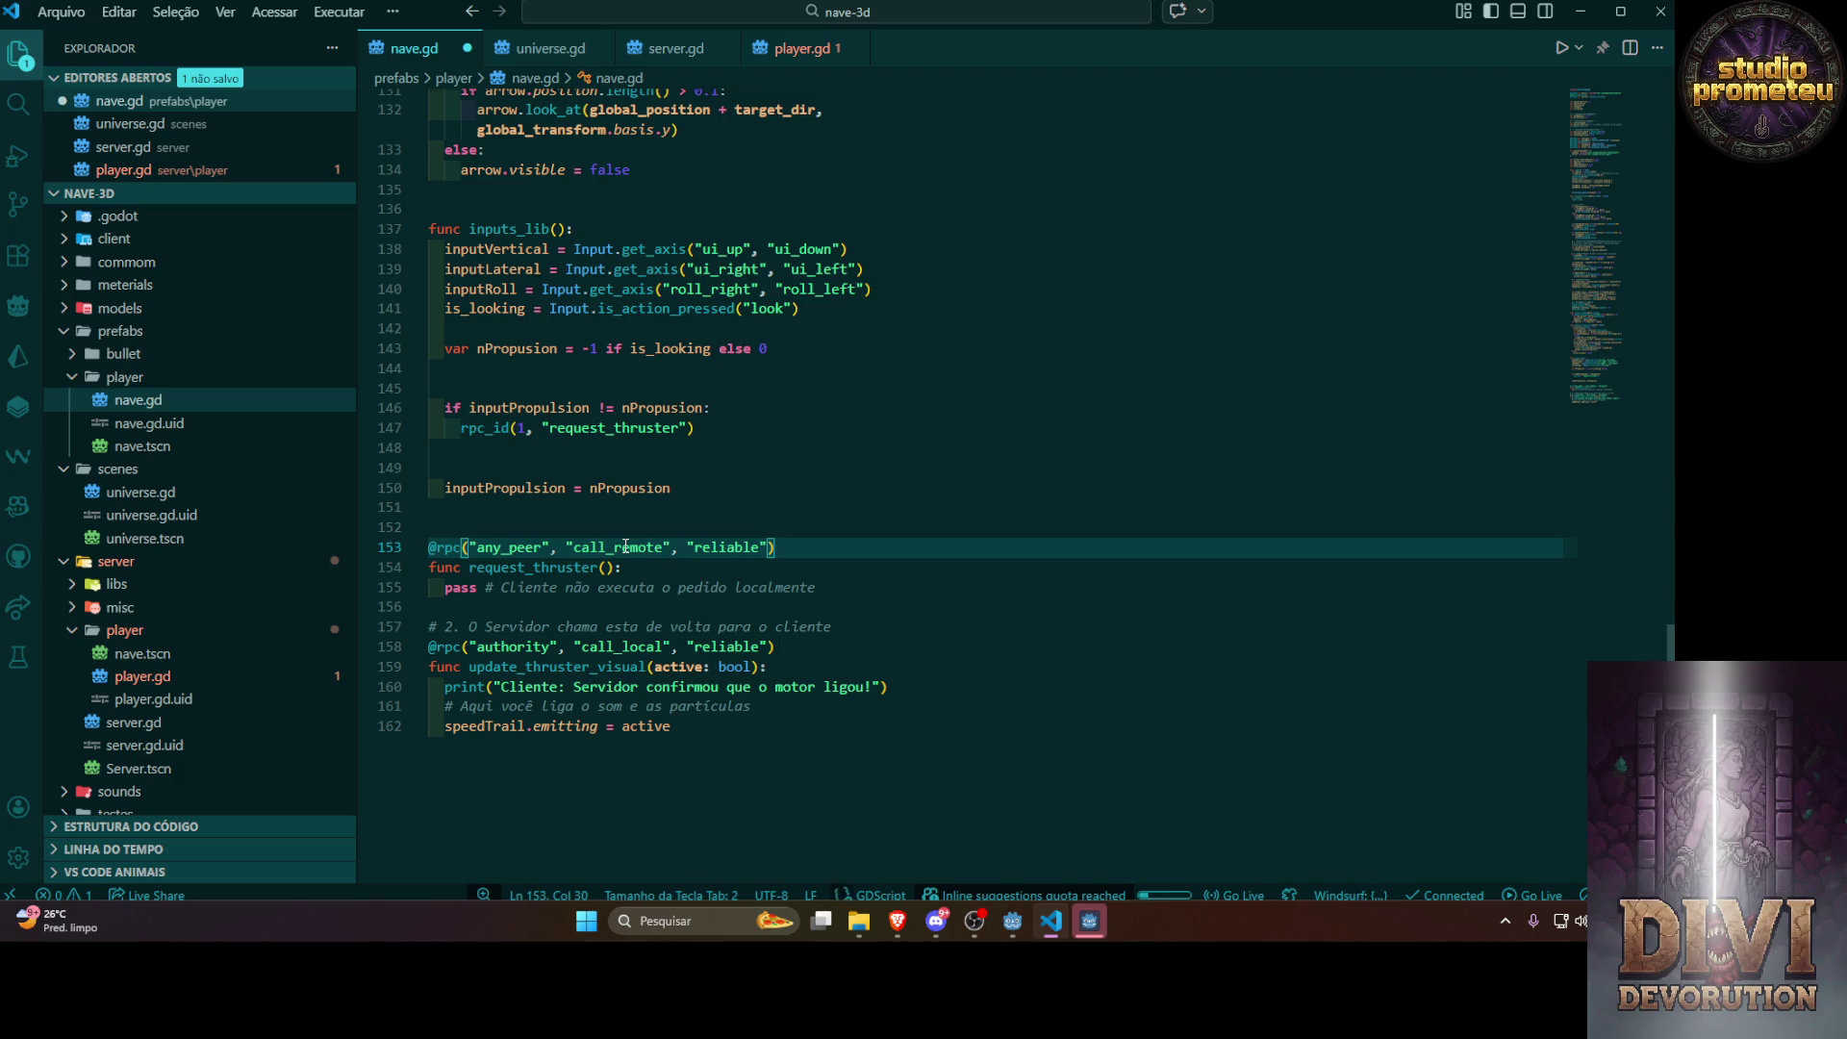
double_click(617, 646)
key(ctrl+v)
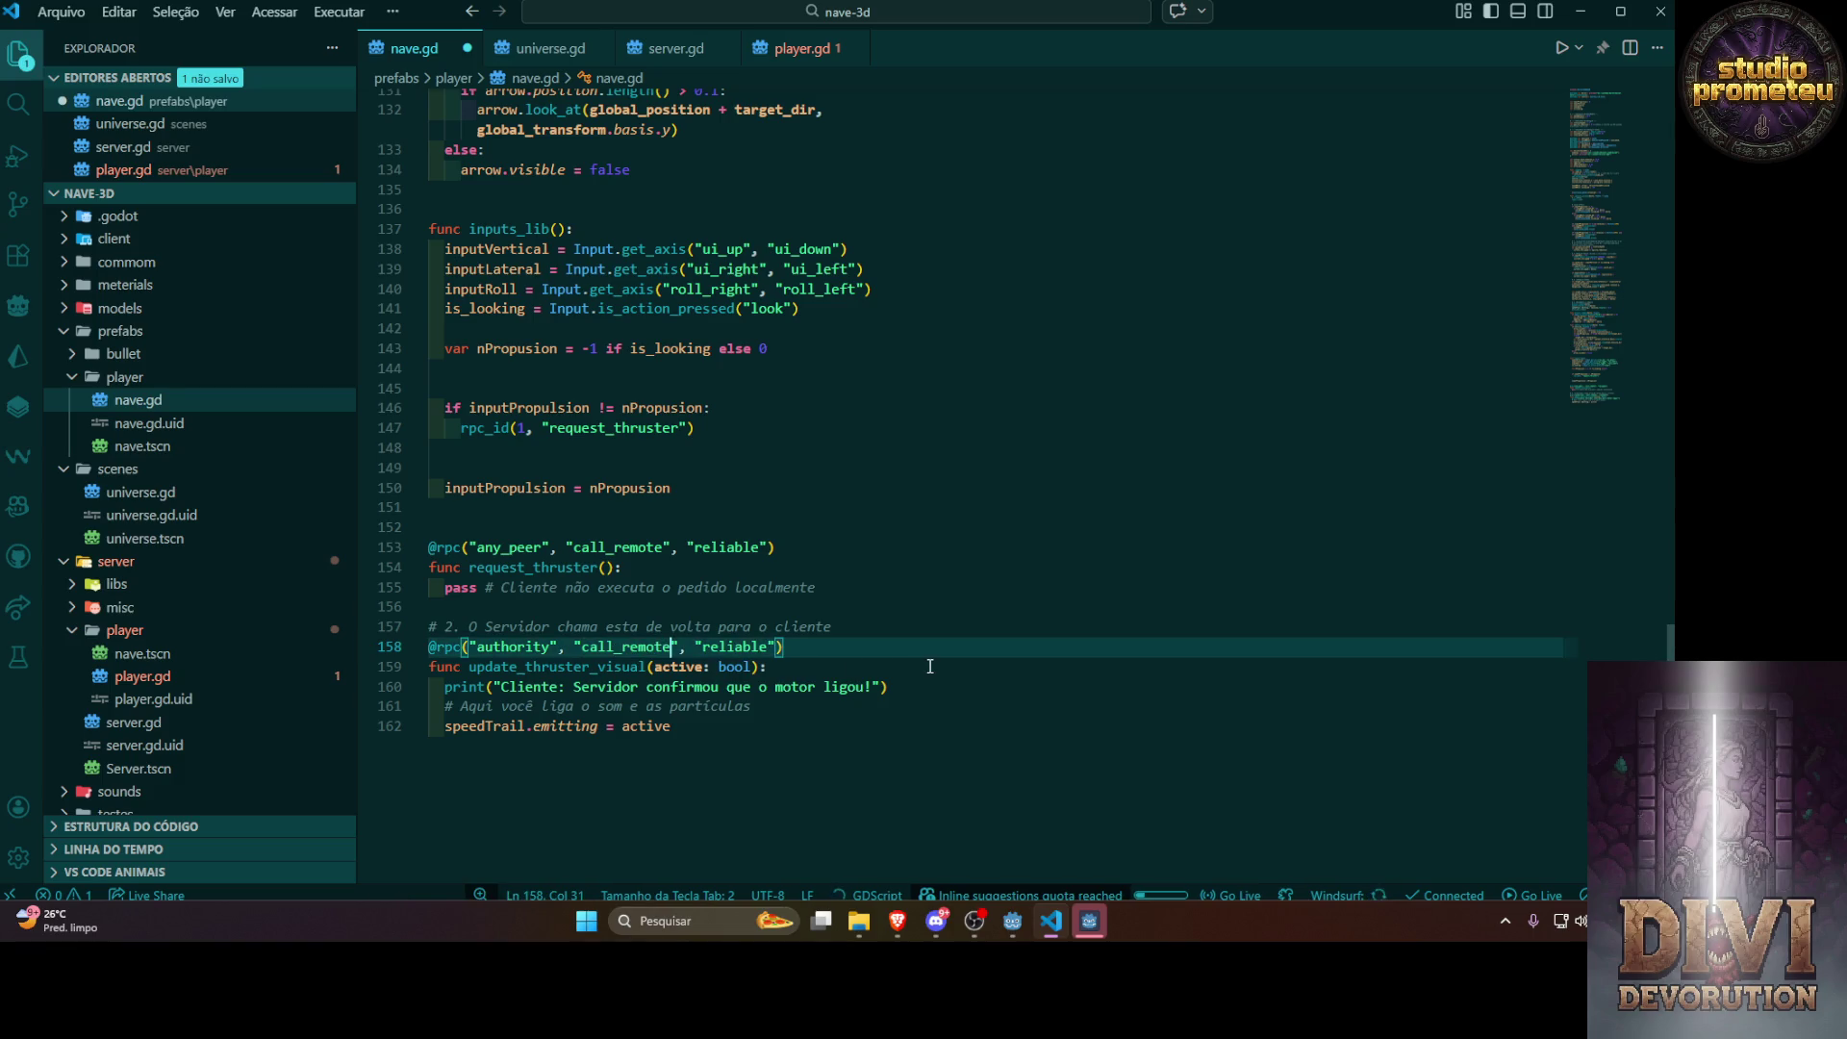
key(ctrl+s)
key(alt+Tab)
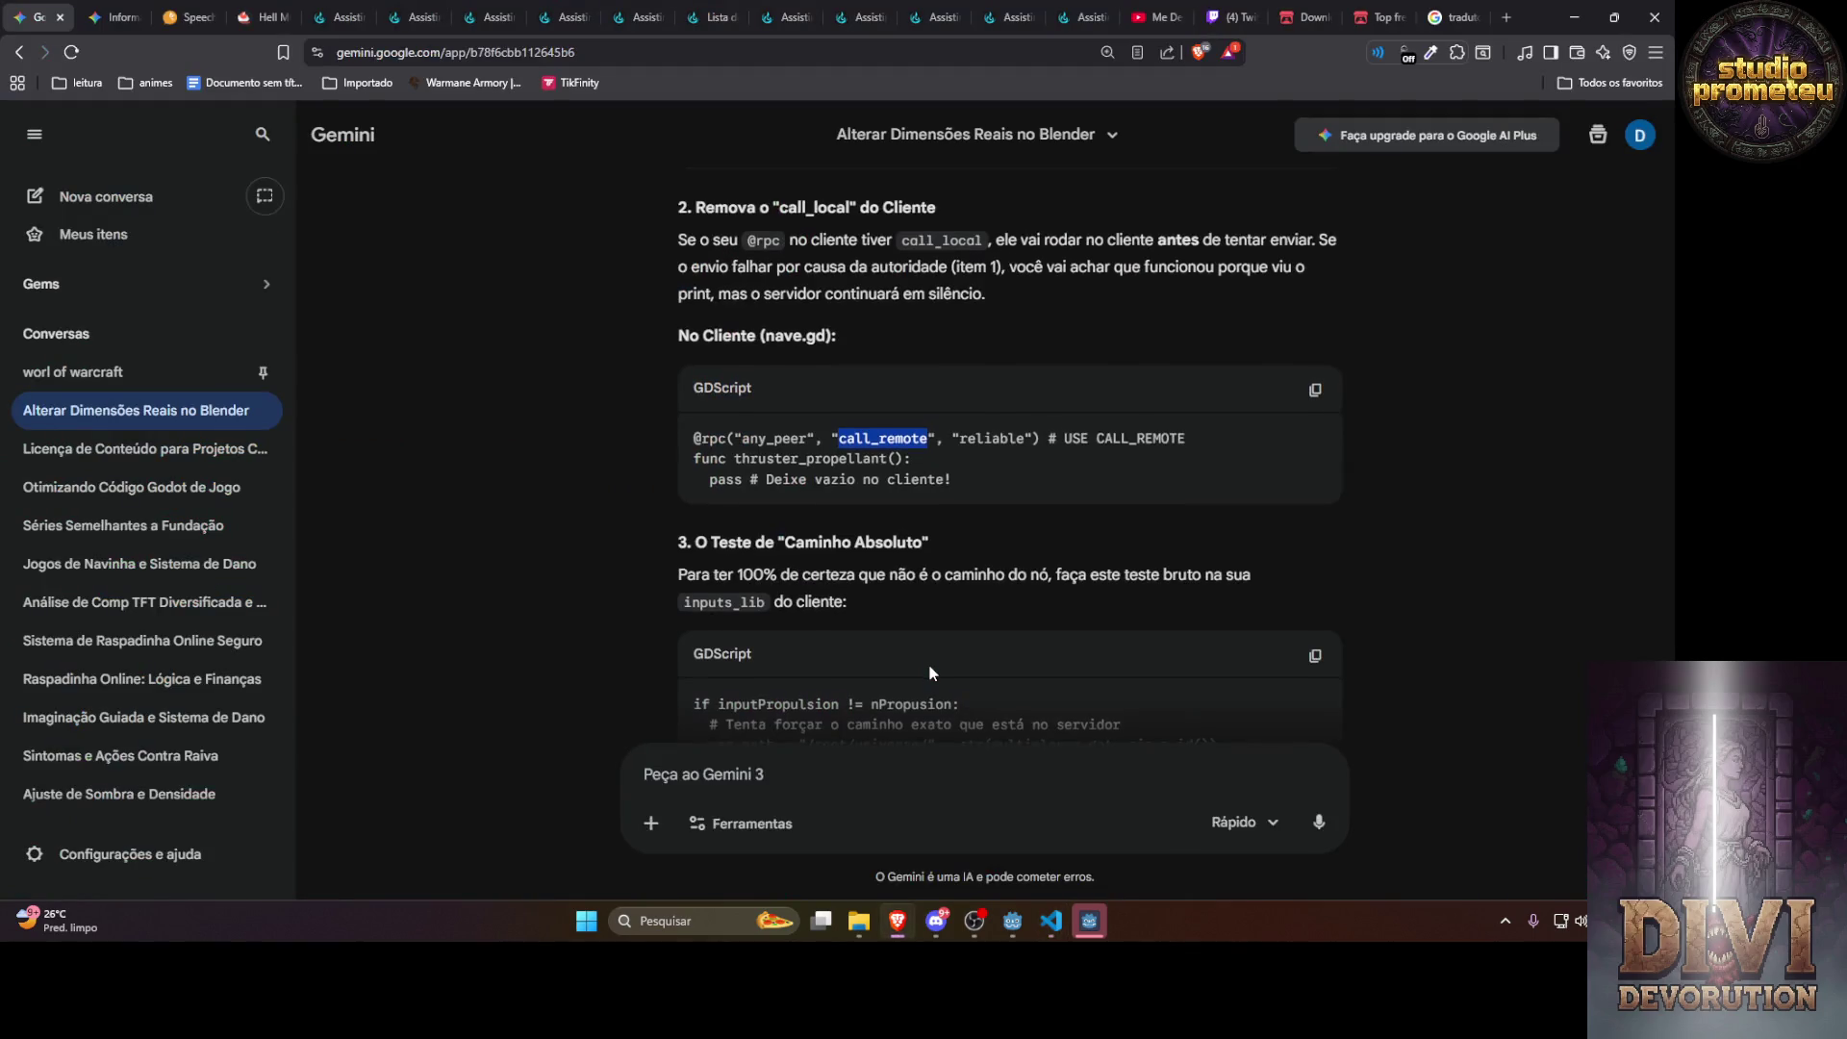
scroll(927, 663, down, 4)
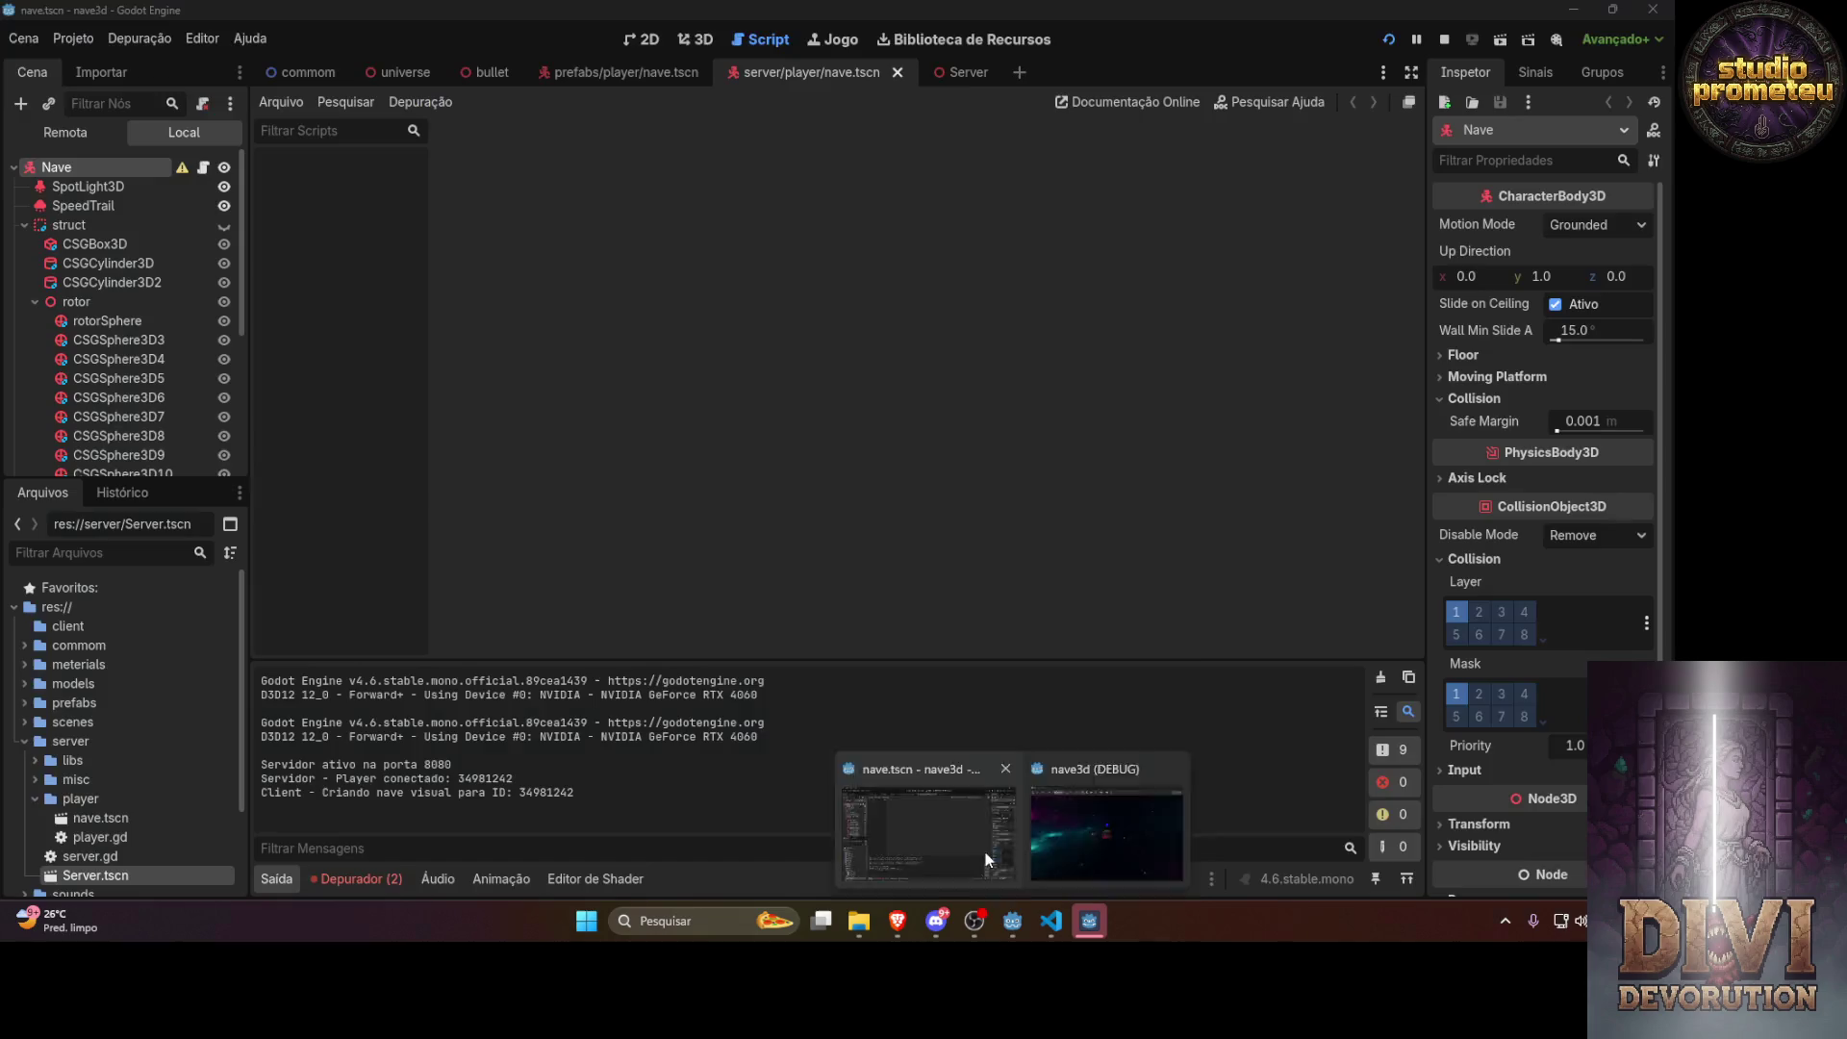
Run the nave3d game again from Godot, check the debug window, then return to Gemini
click(984, 850)
click(1388, 40)
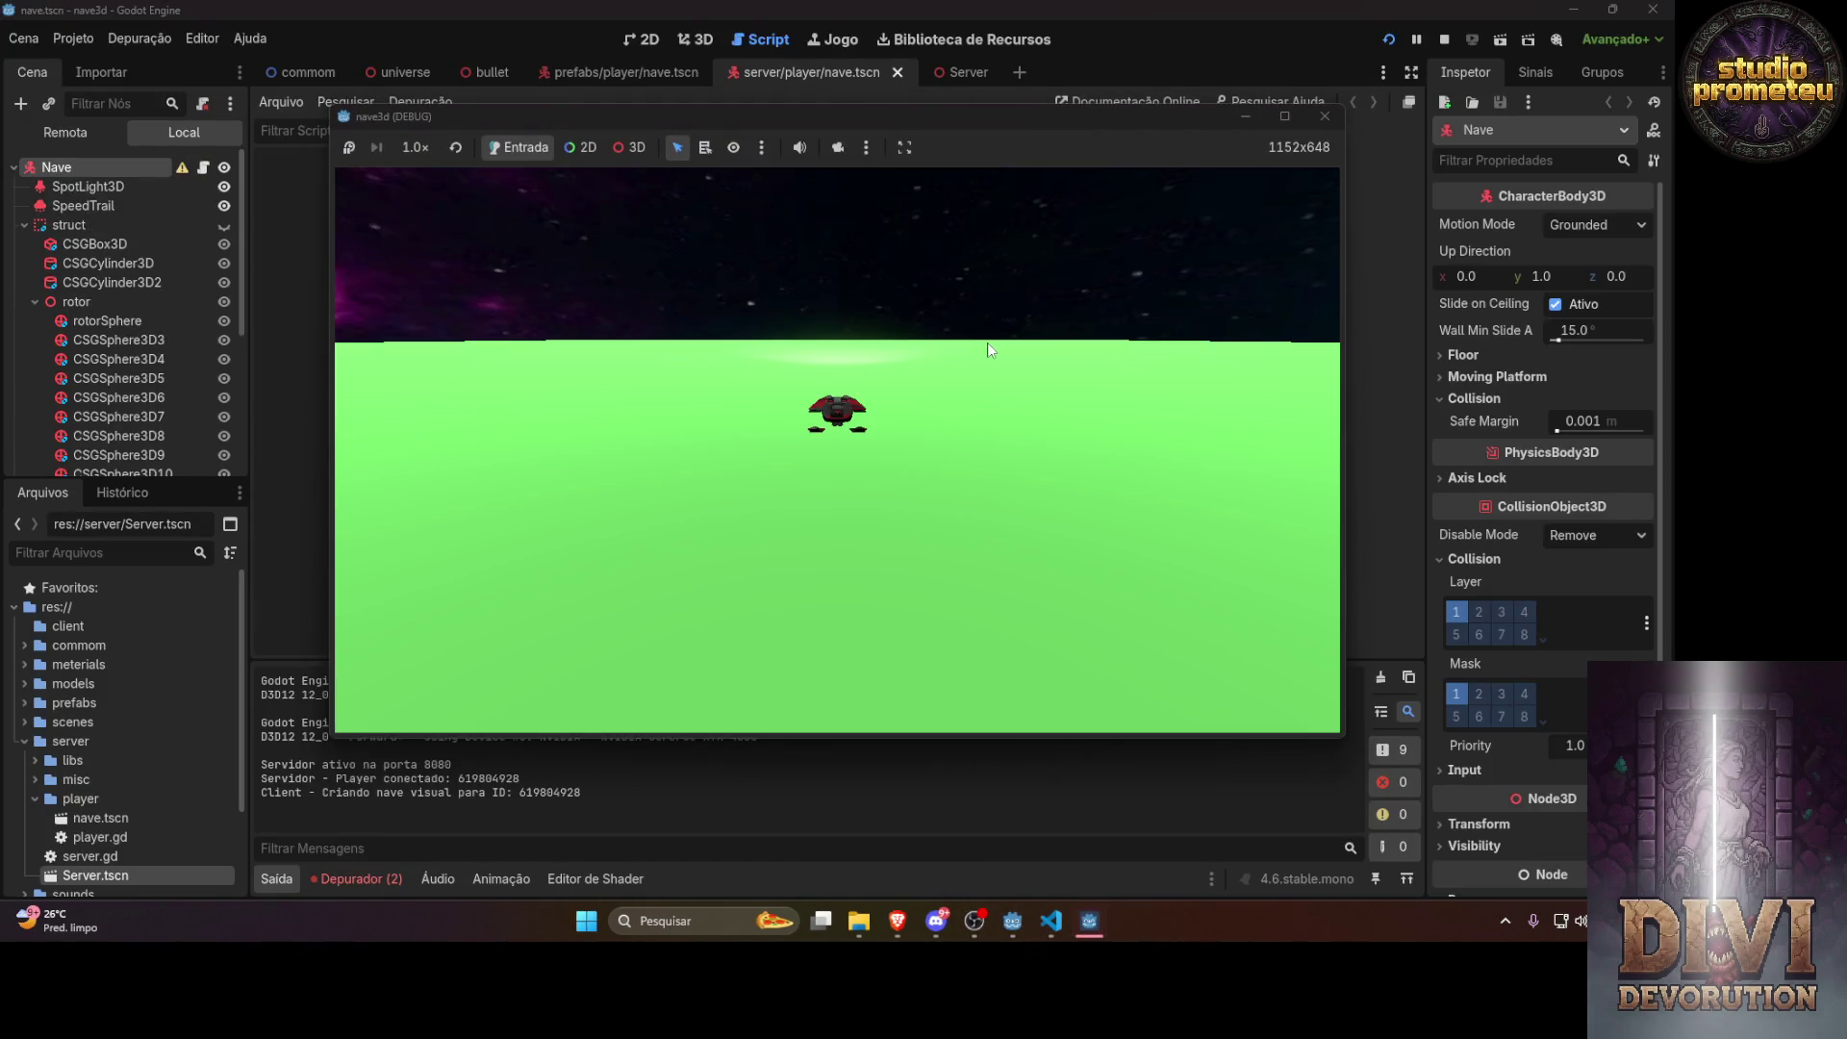
click(898, 920)
scroll(863, 565, down, 5)
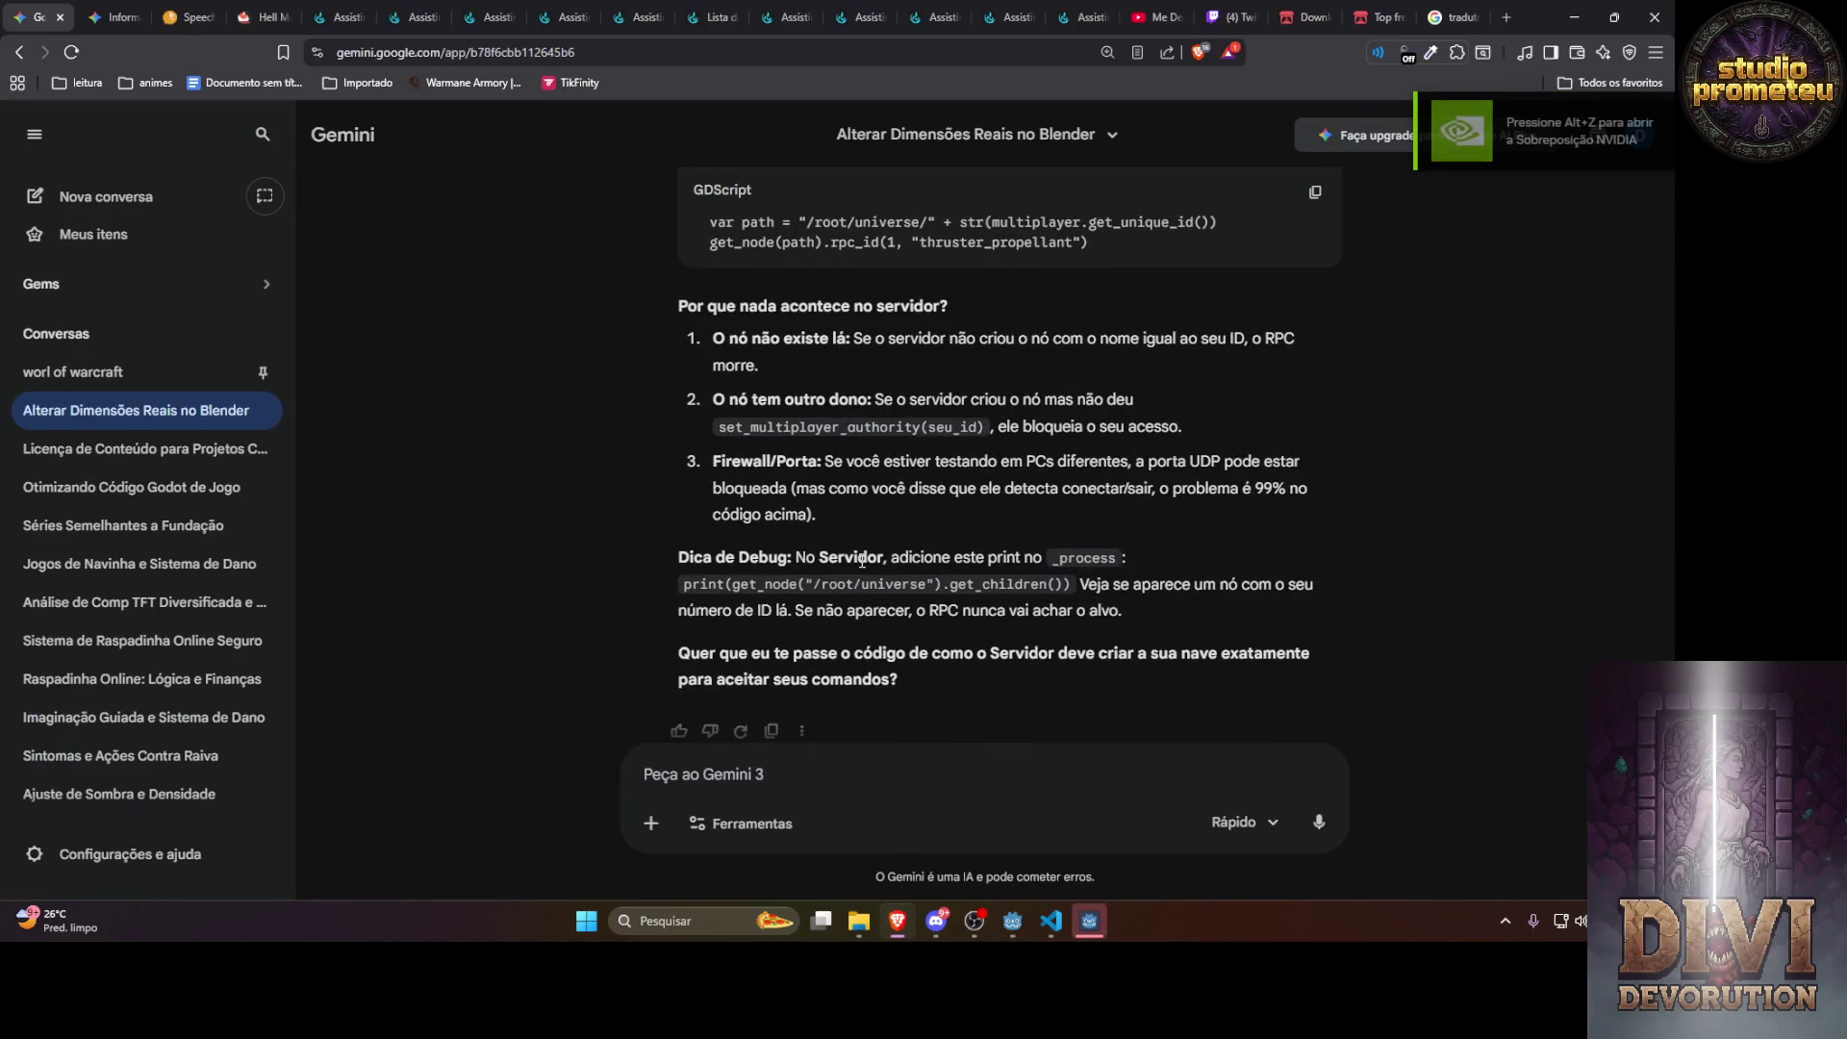
Select the server's add_child line and tell Gemini to skip RPCs and use UDP directly
click(717, 775)
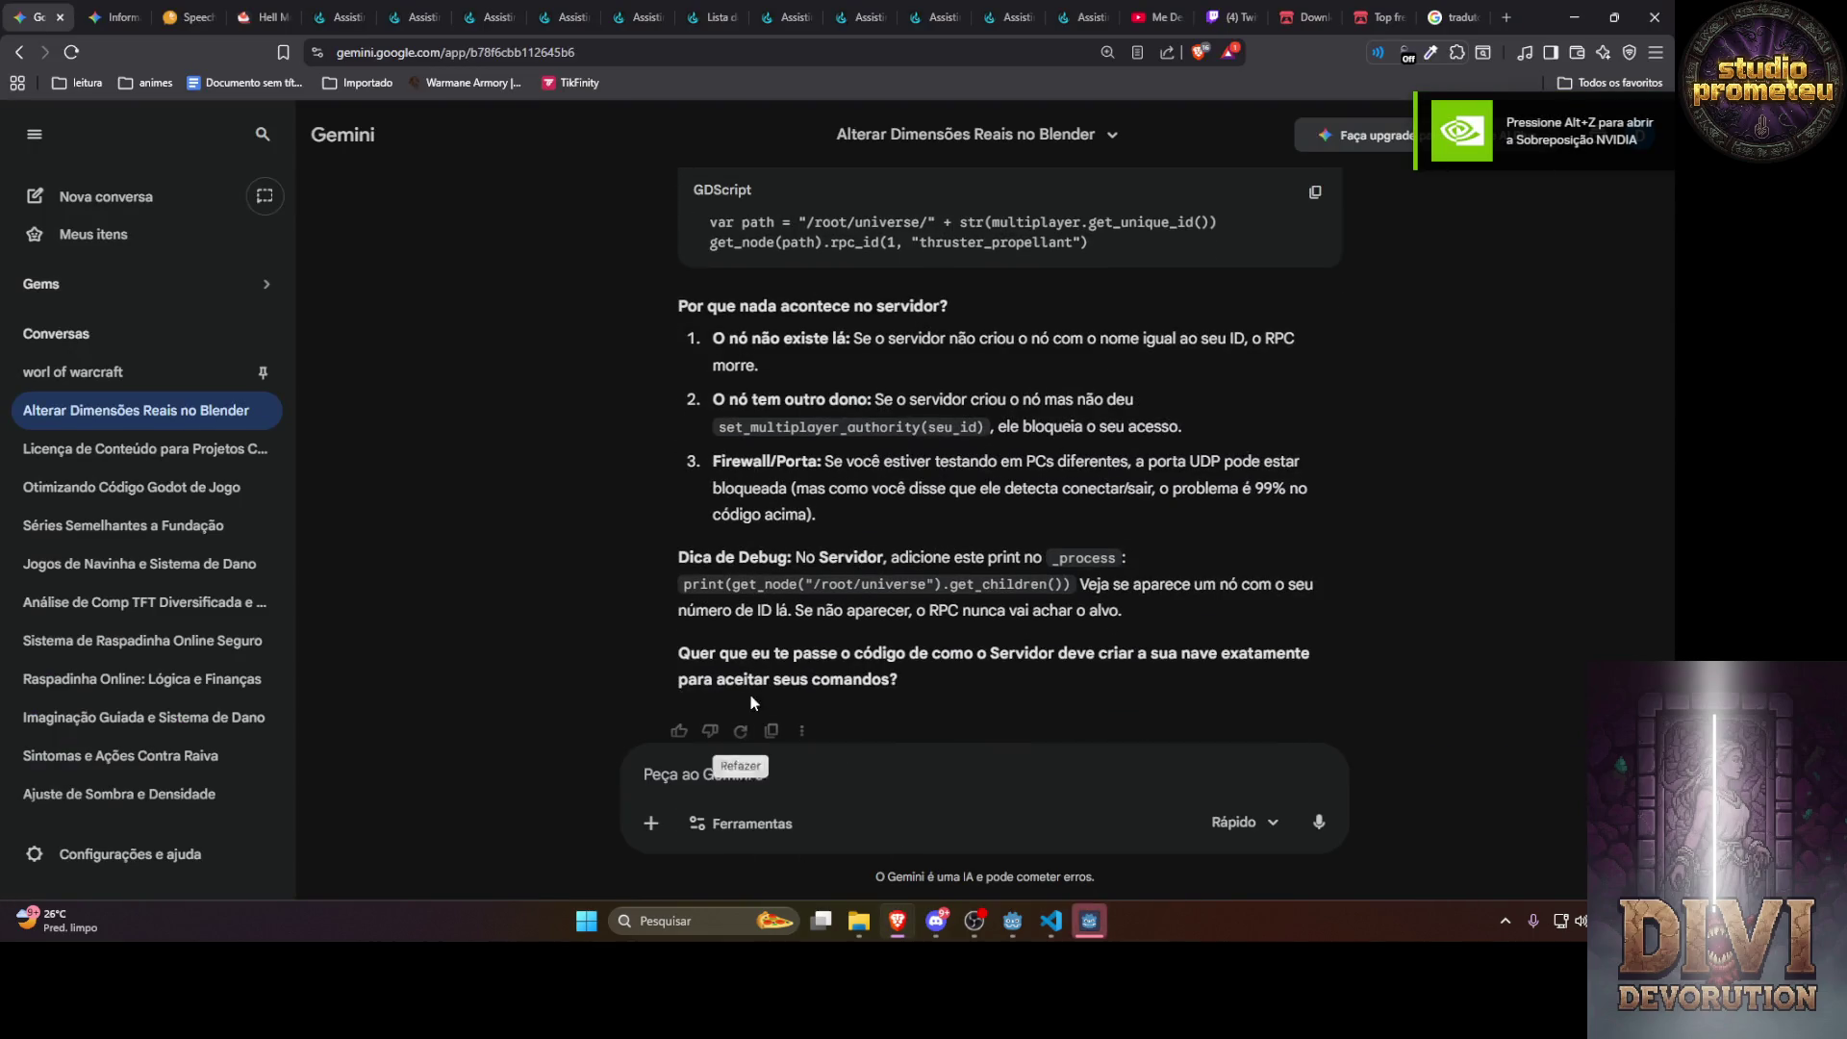
scroll(751, 693, up, 10)
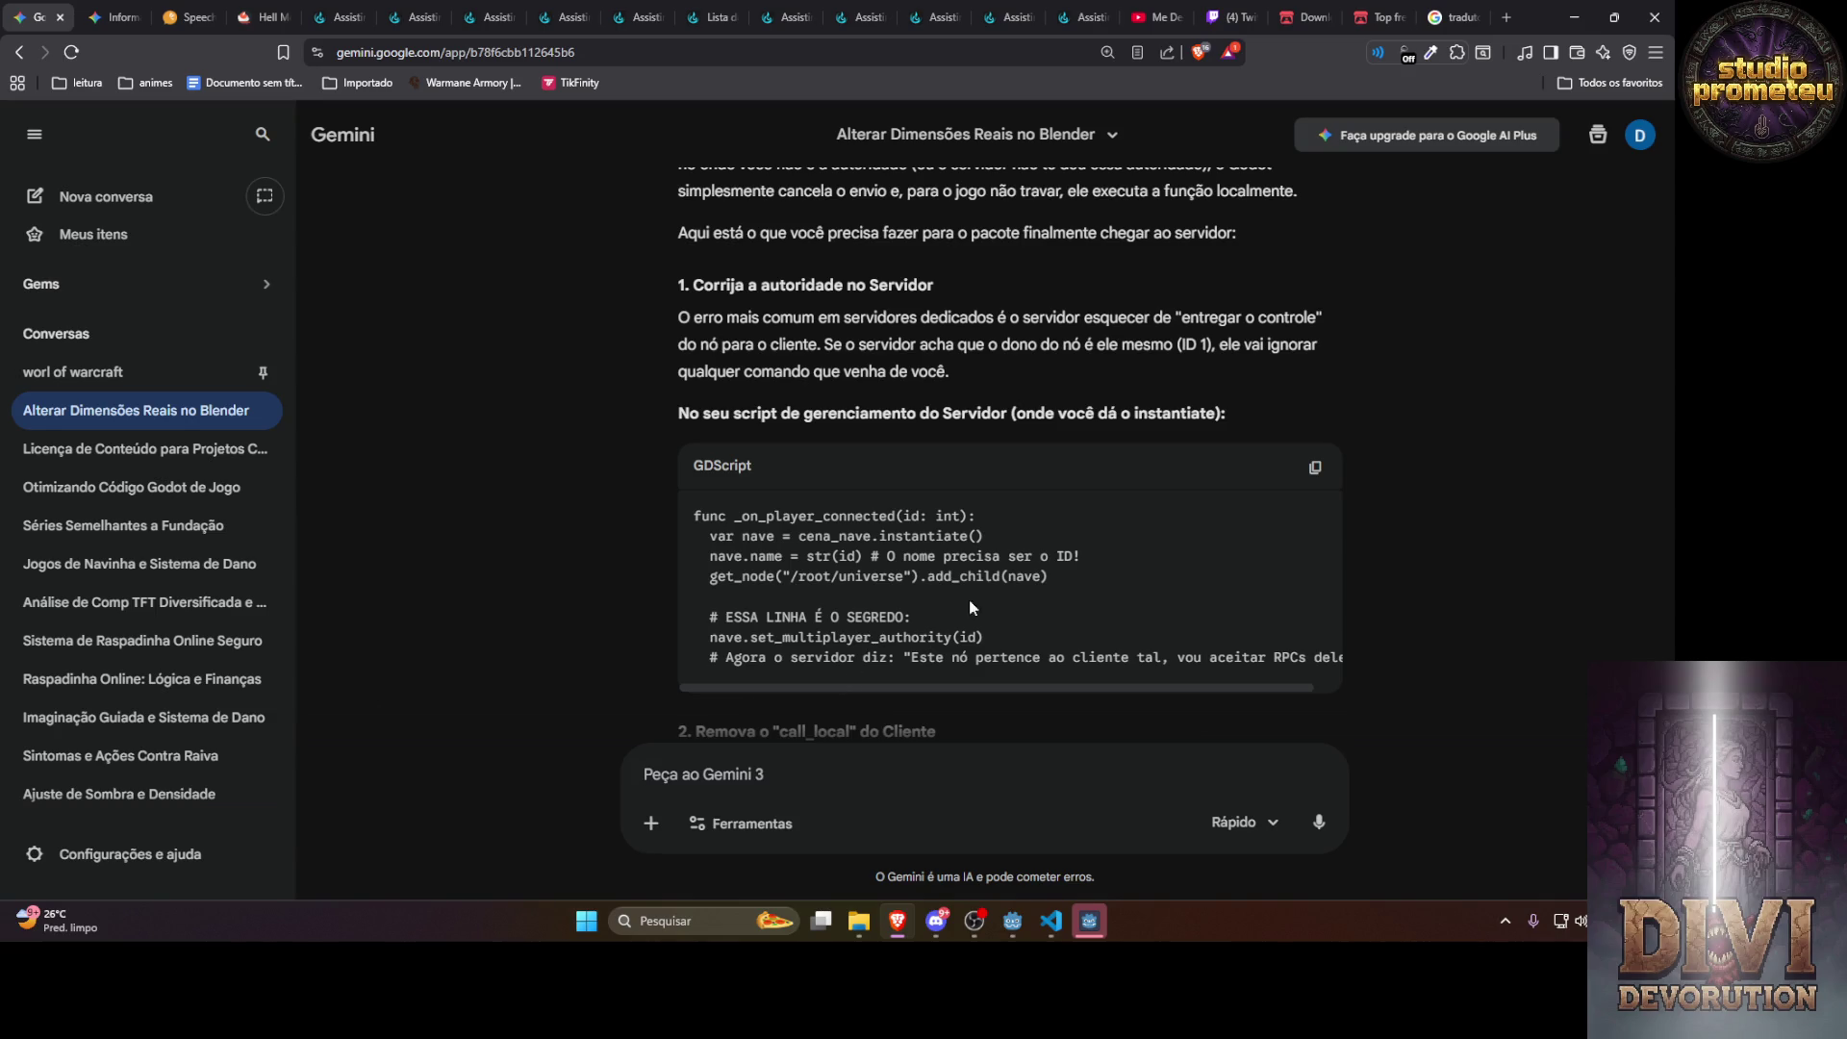
drag(1058, 573, 712, 577)
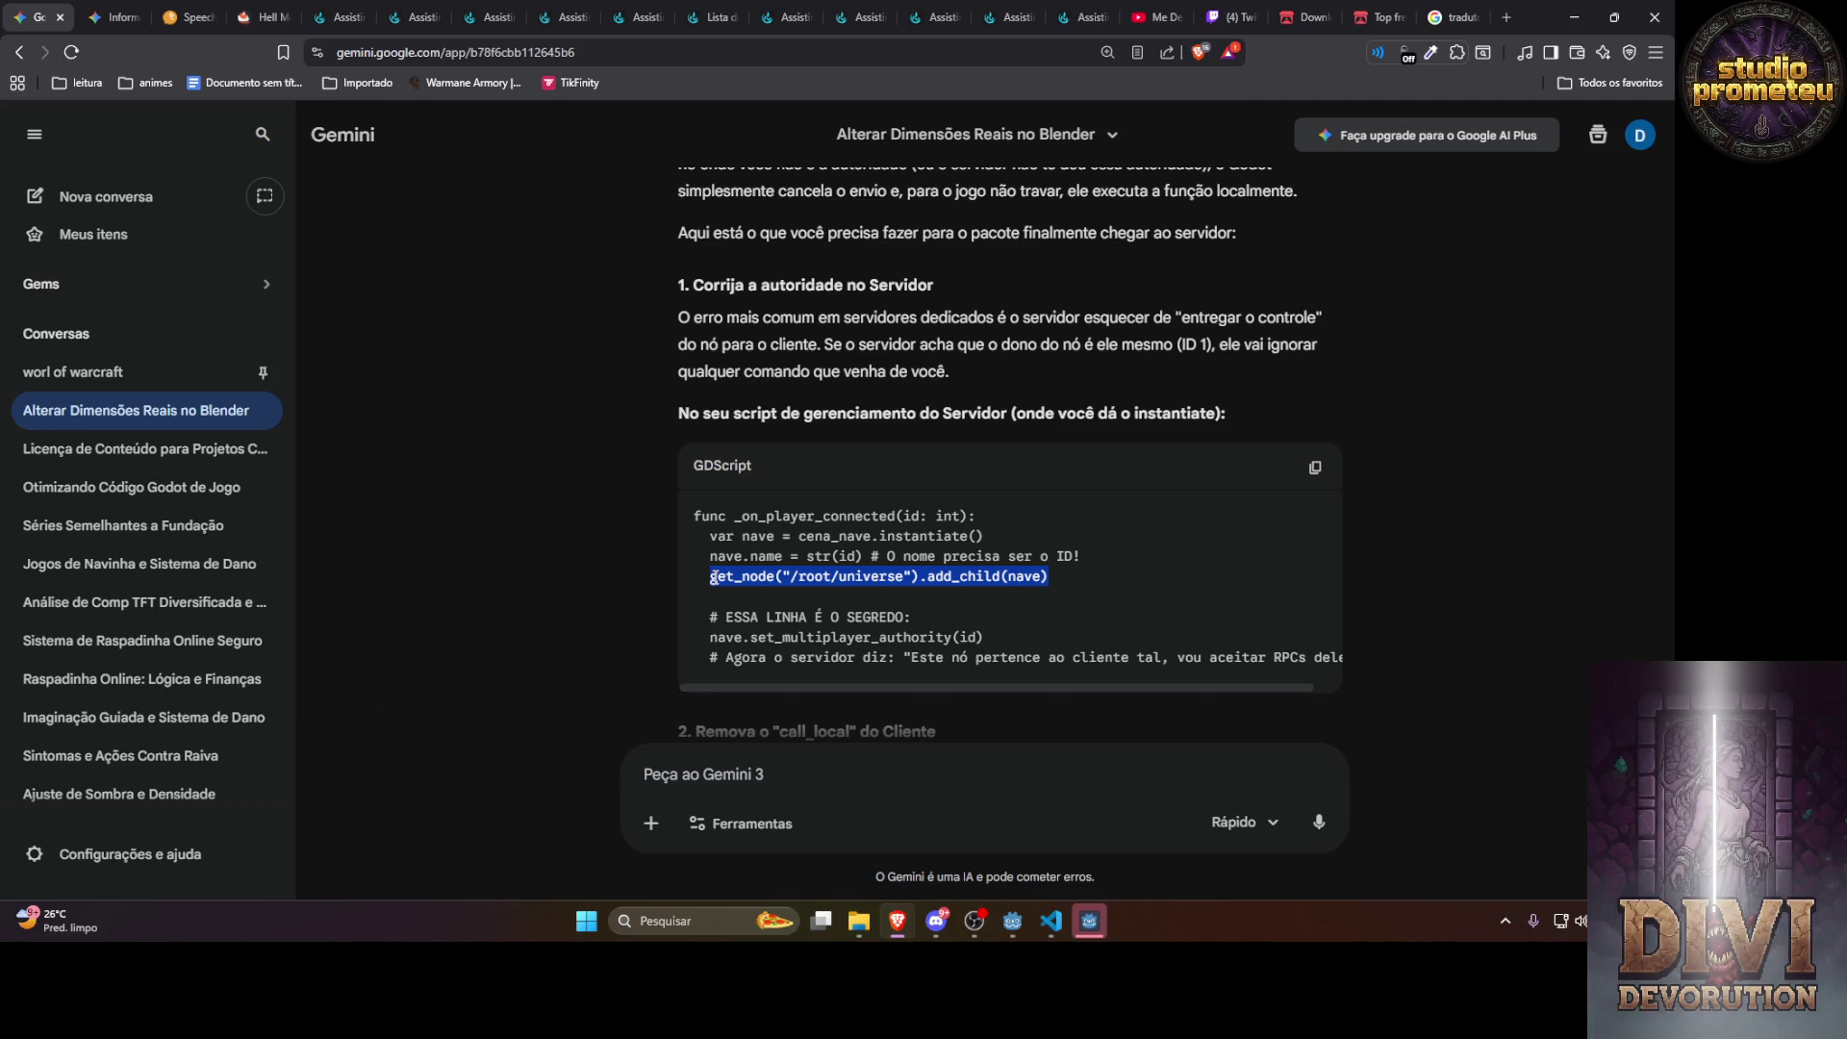
click(738, 768)
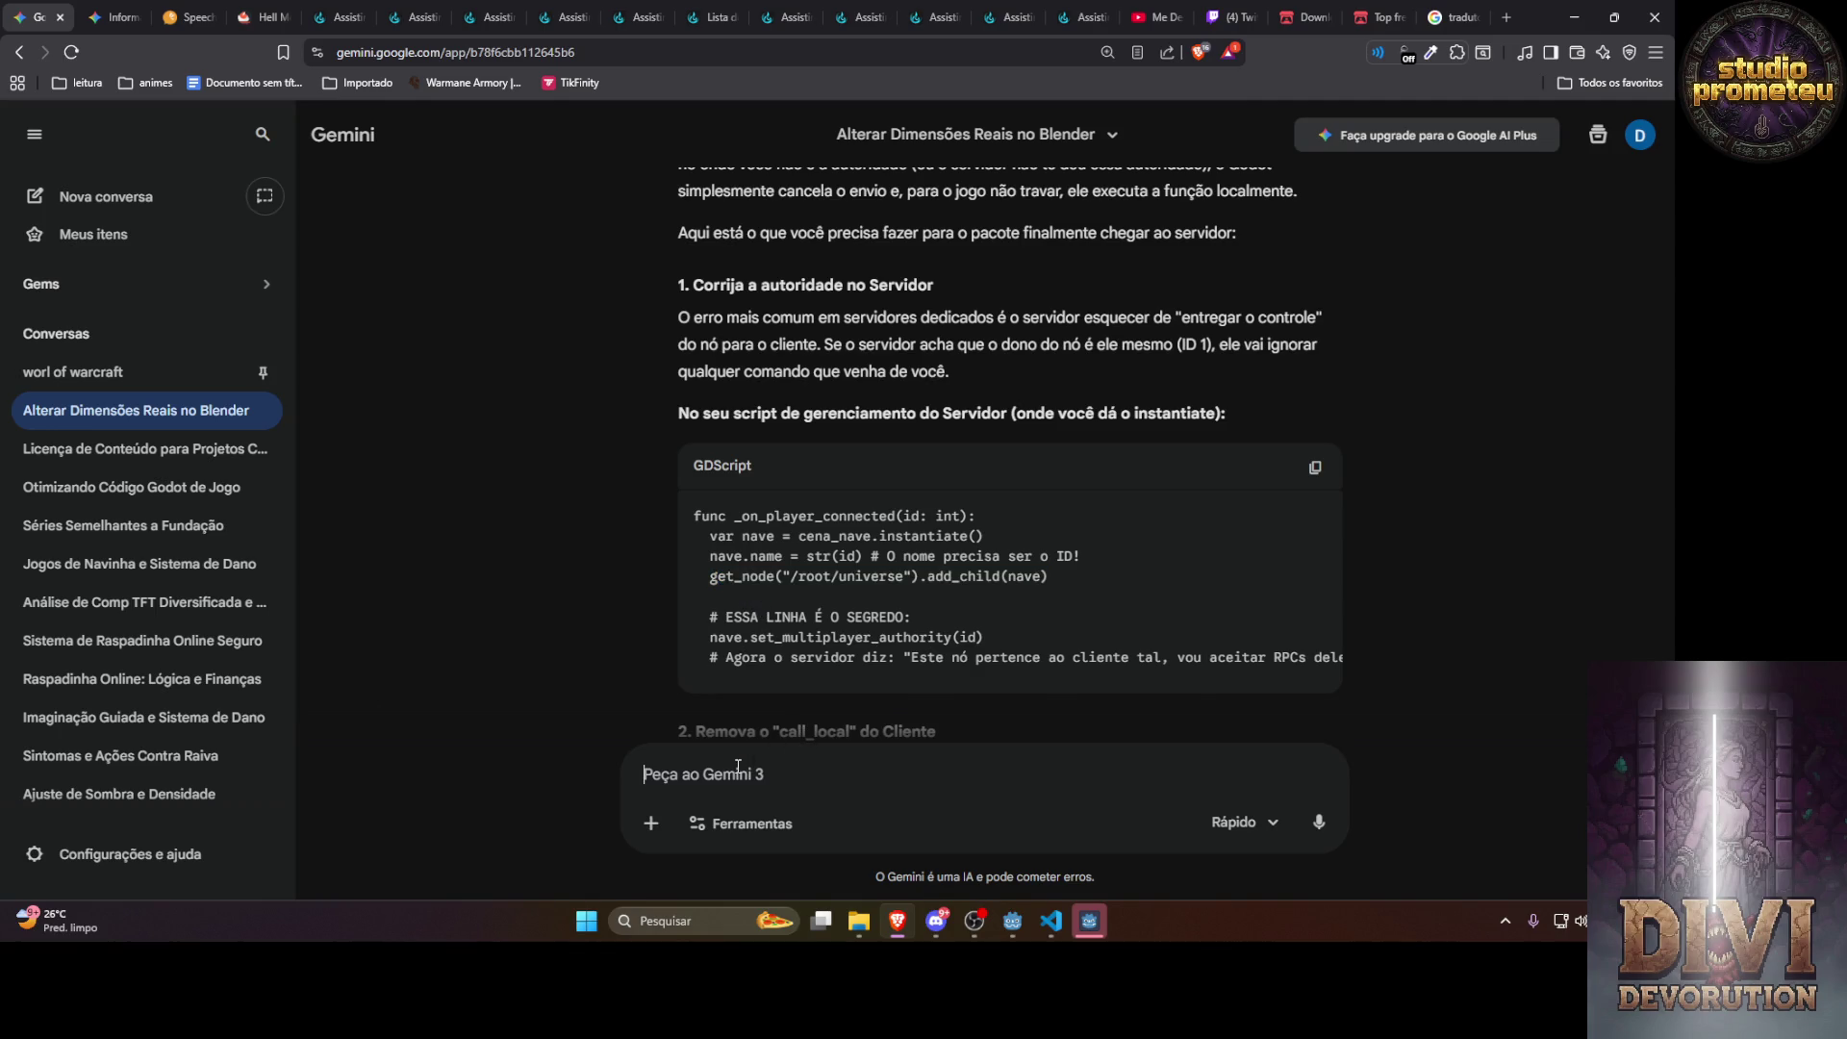
text(ta ando c)
text(erto n )
text(,)
text( deixa faze)
text(r direto com ud)
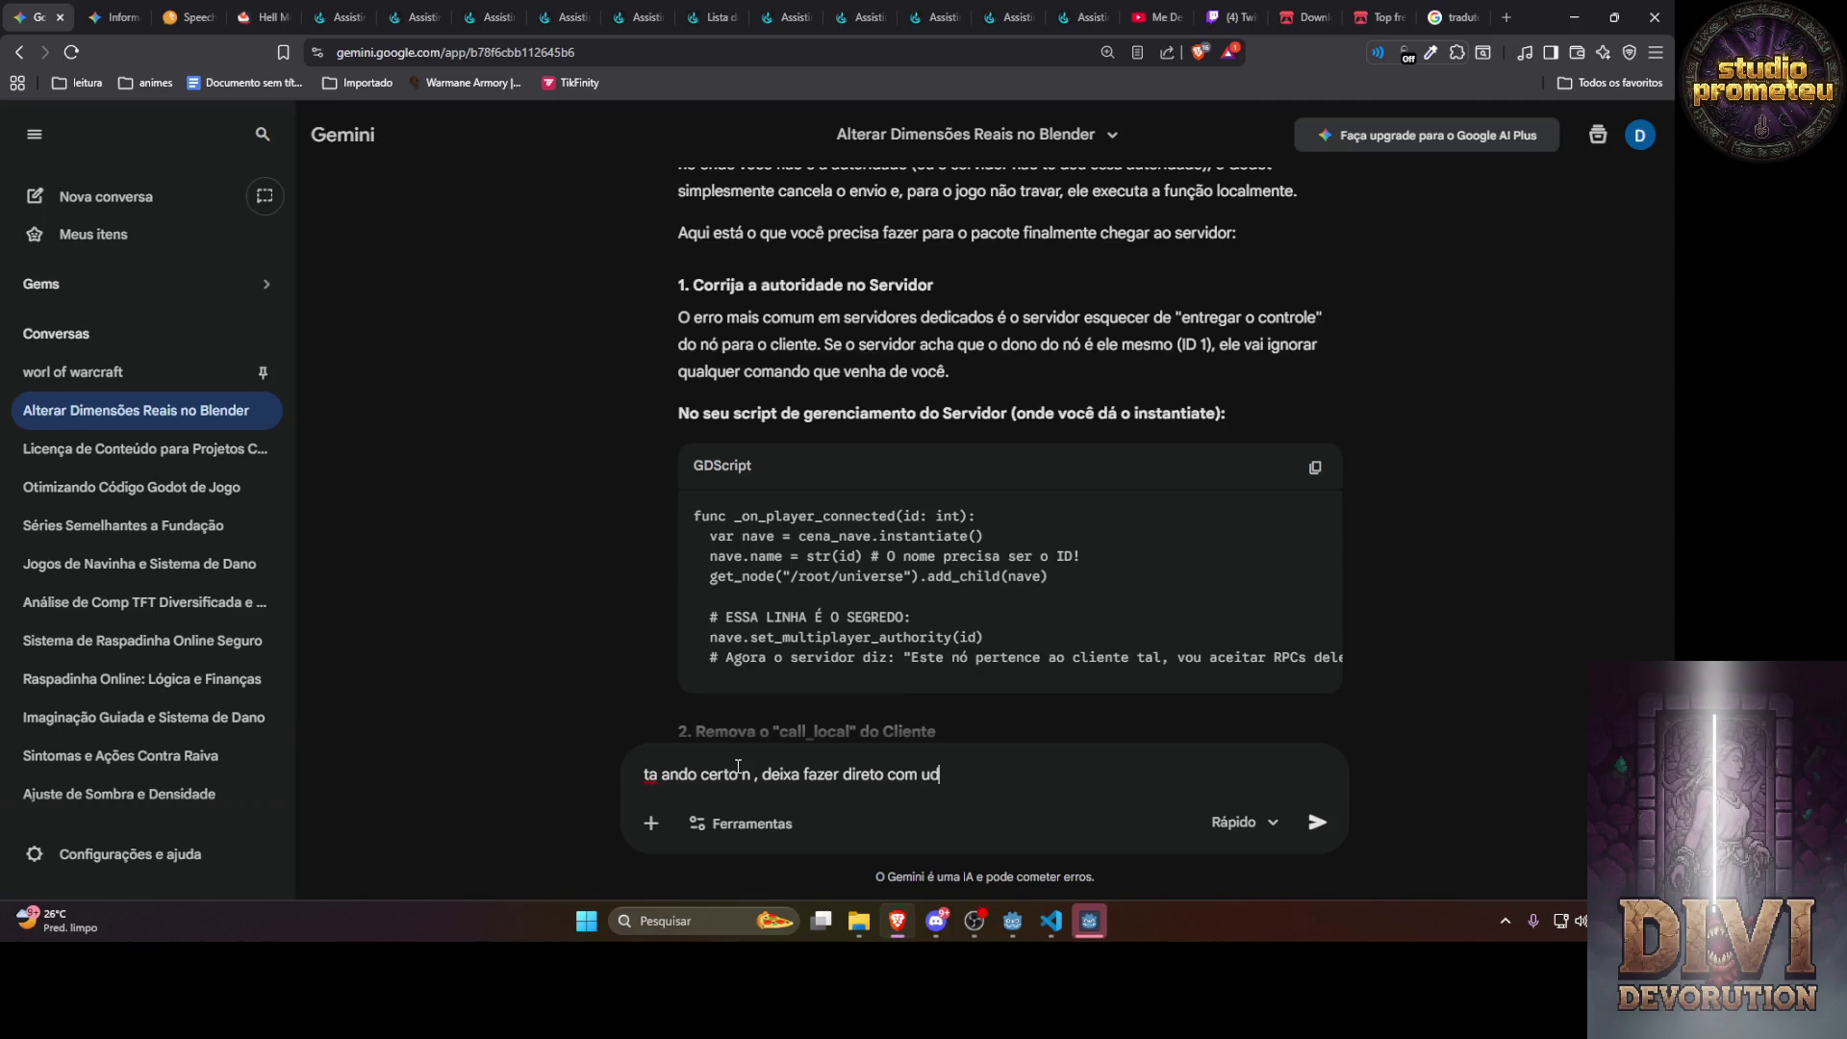
text(p mesmo)
key(Return)
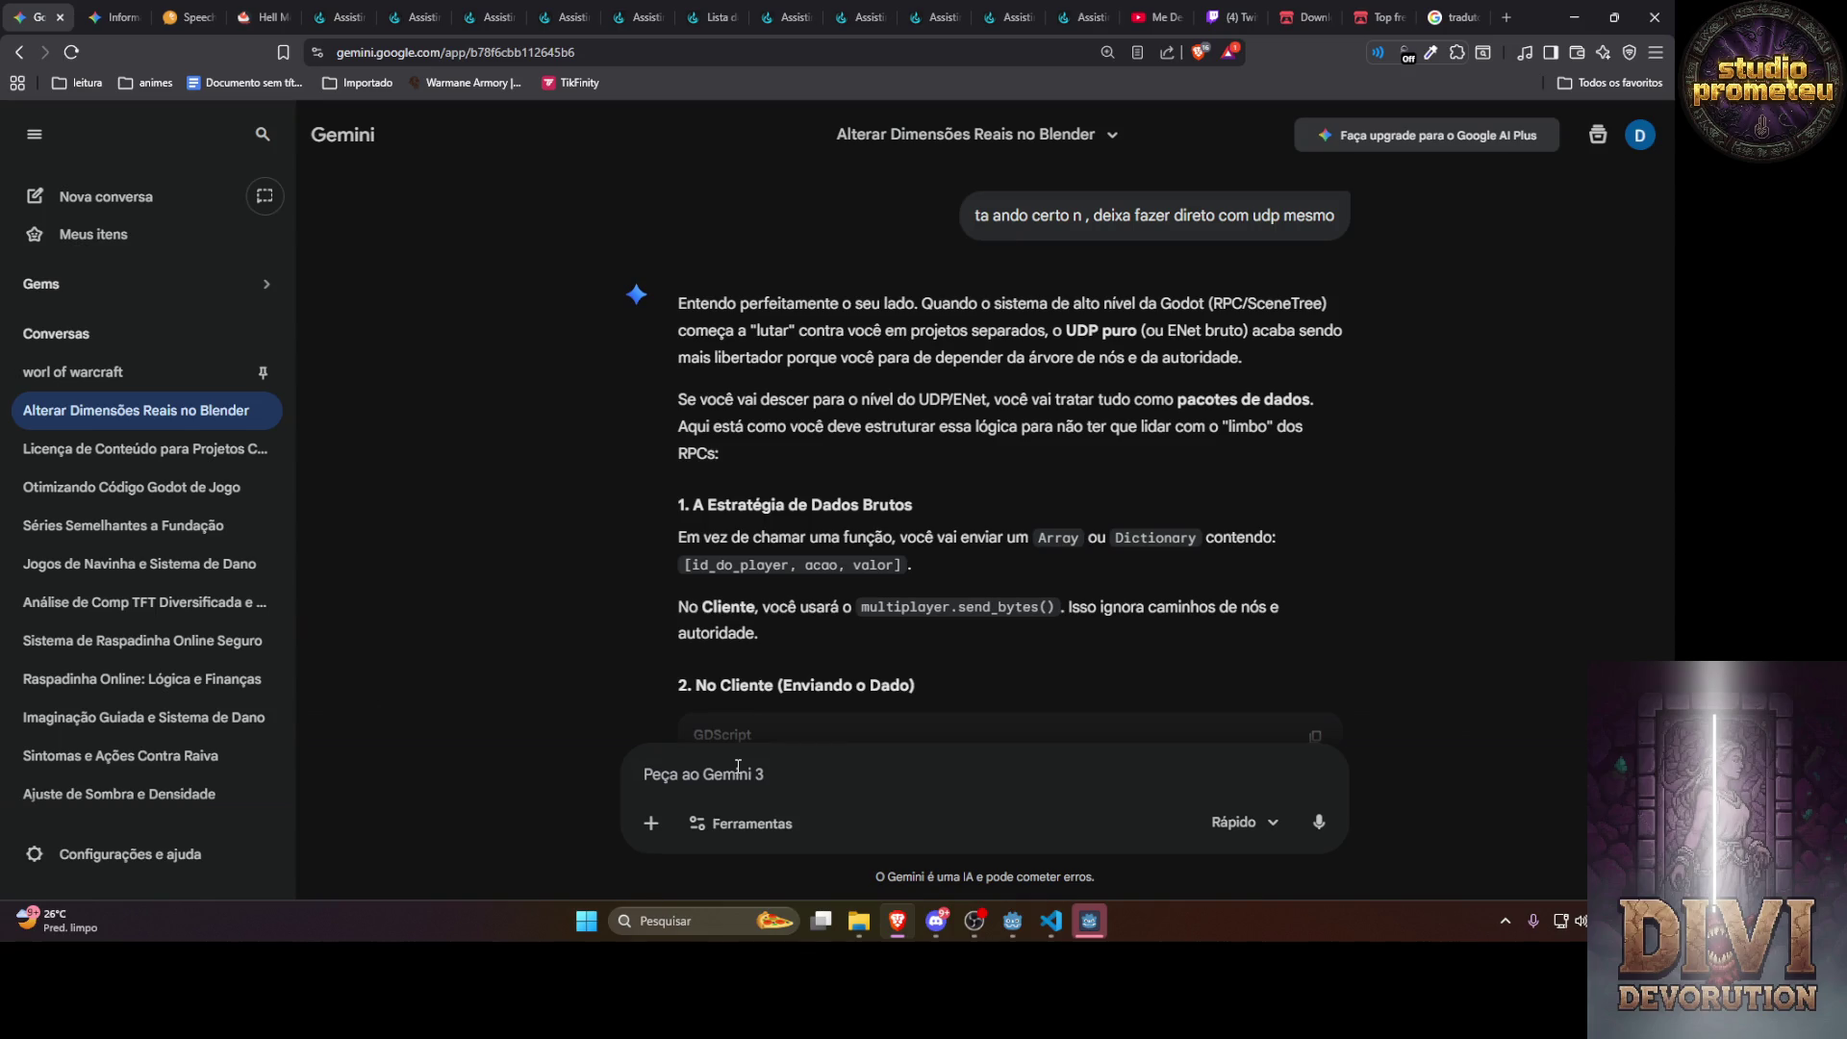
Ask Gemini whether JSON is fast enough or converting to a buffer is better, and which loses data
text(eu ja ei co)
text(mo fazer, min)
text(ha unica )
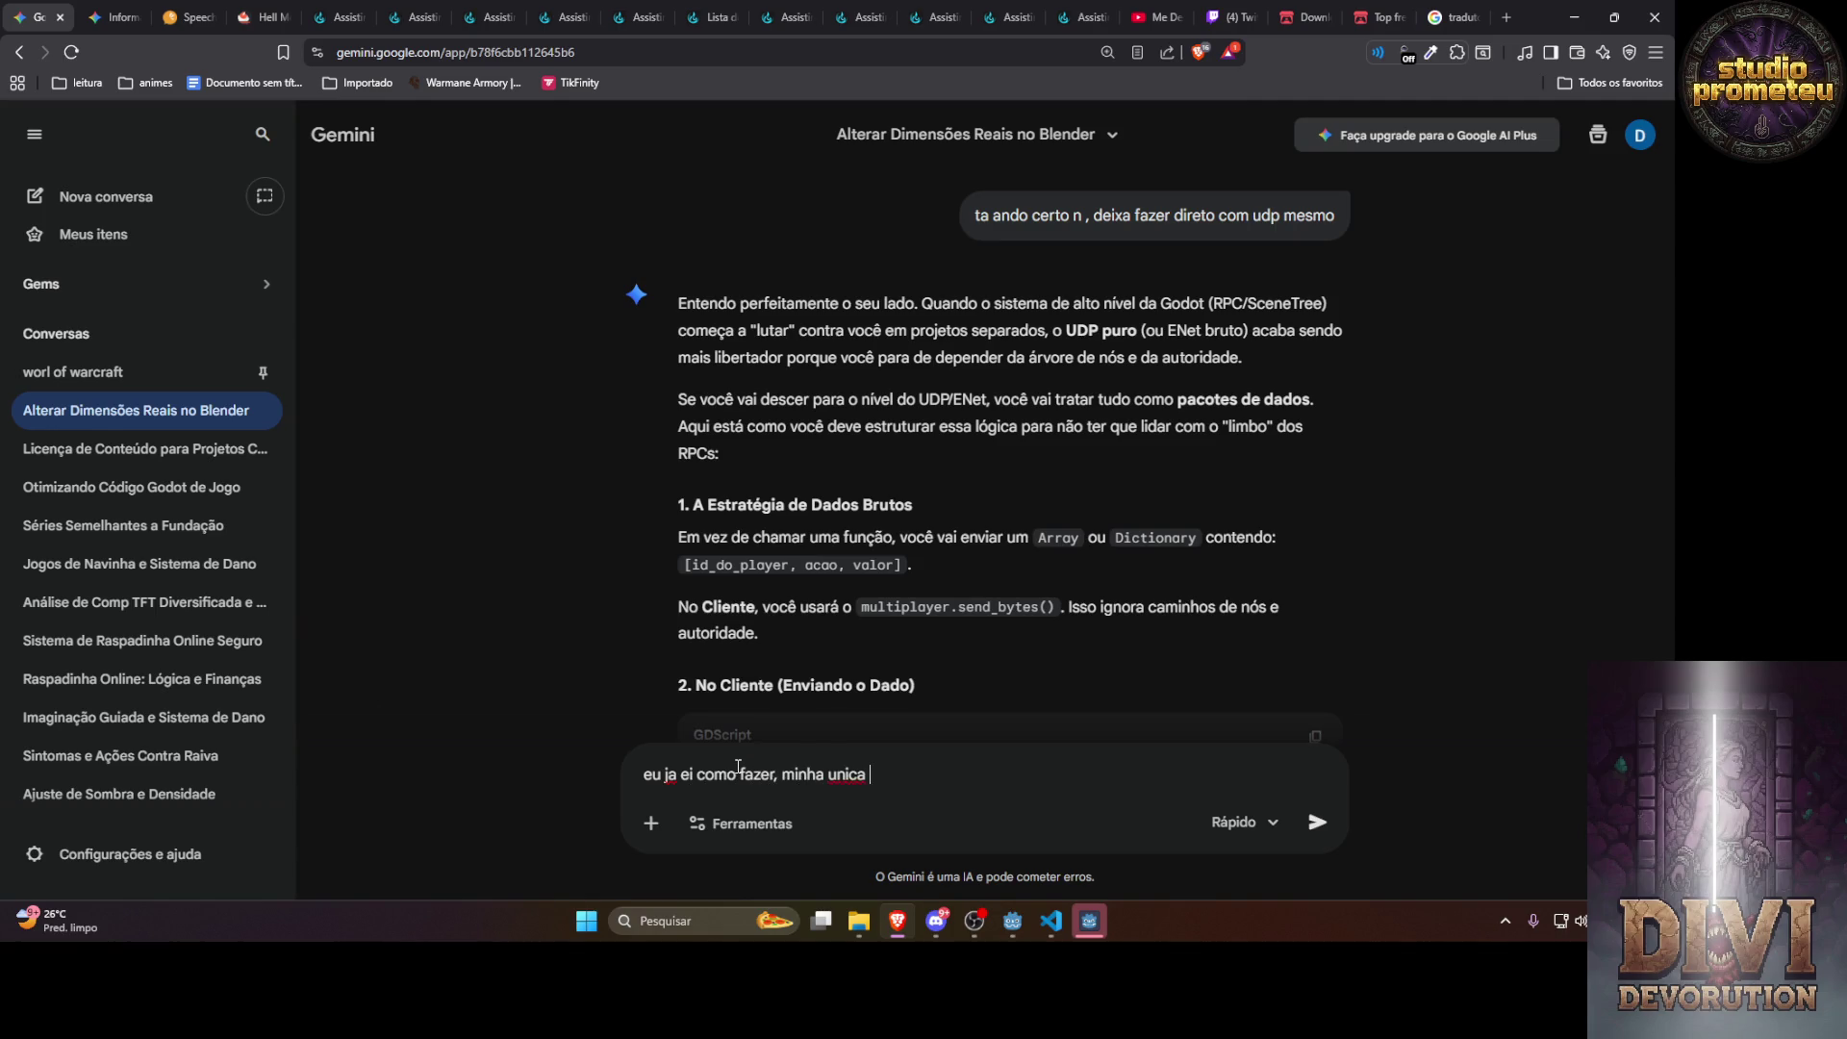
text(duvida )
text( tem comode)
text( eixar )
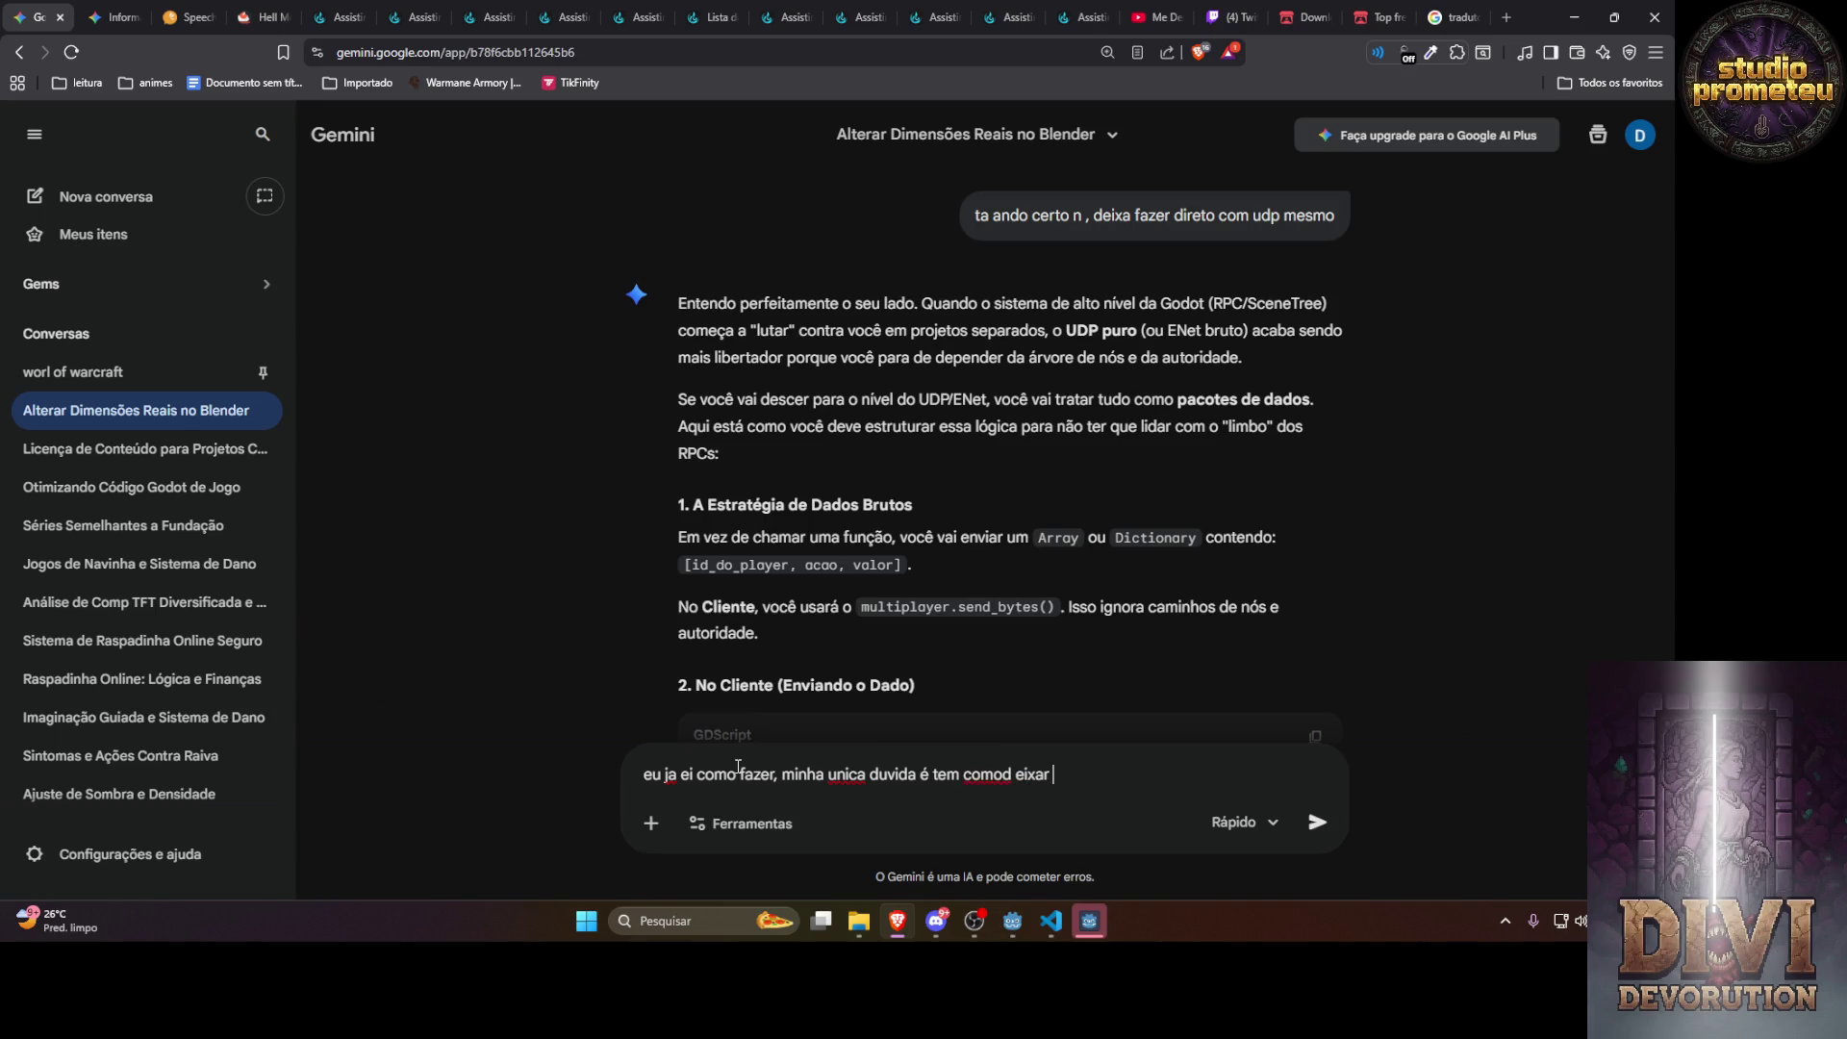
text(o envio ma)
text(rapido)
text(, ou envia)
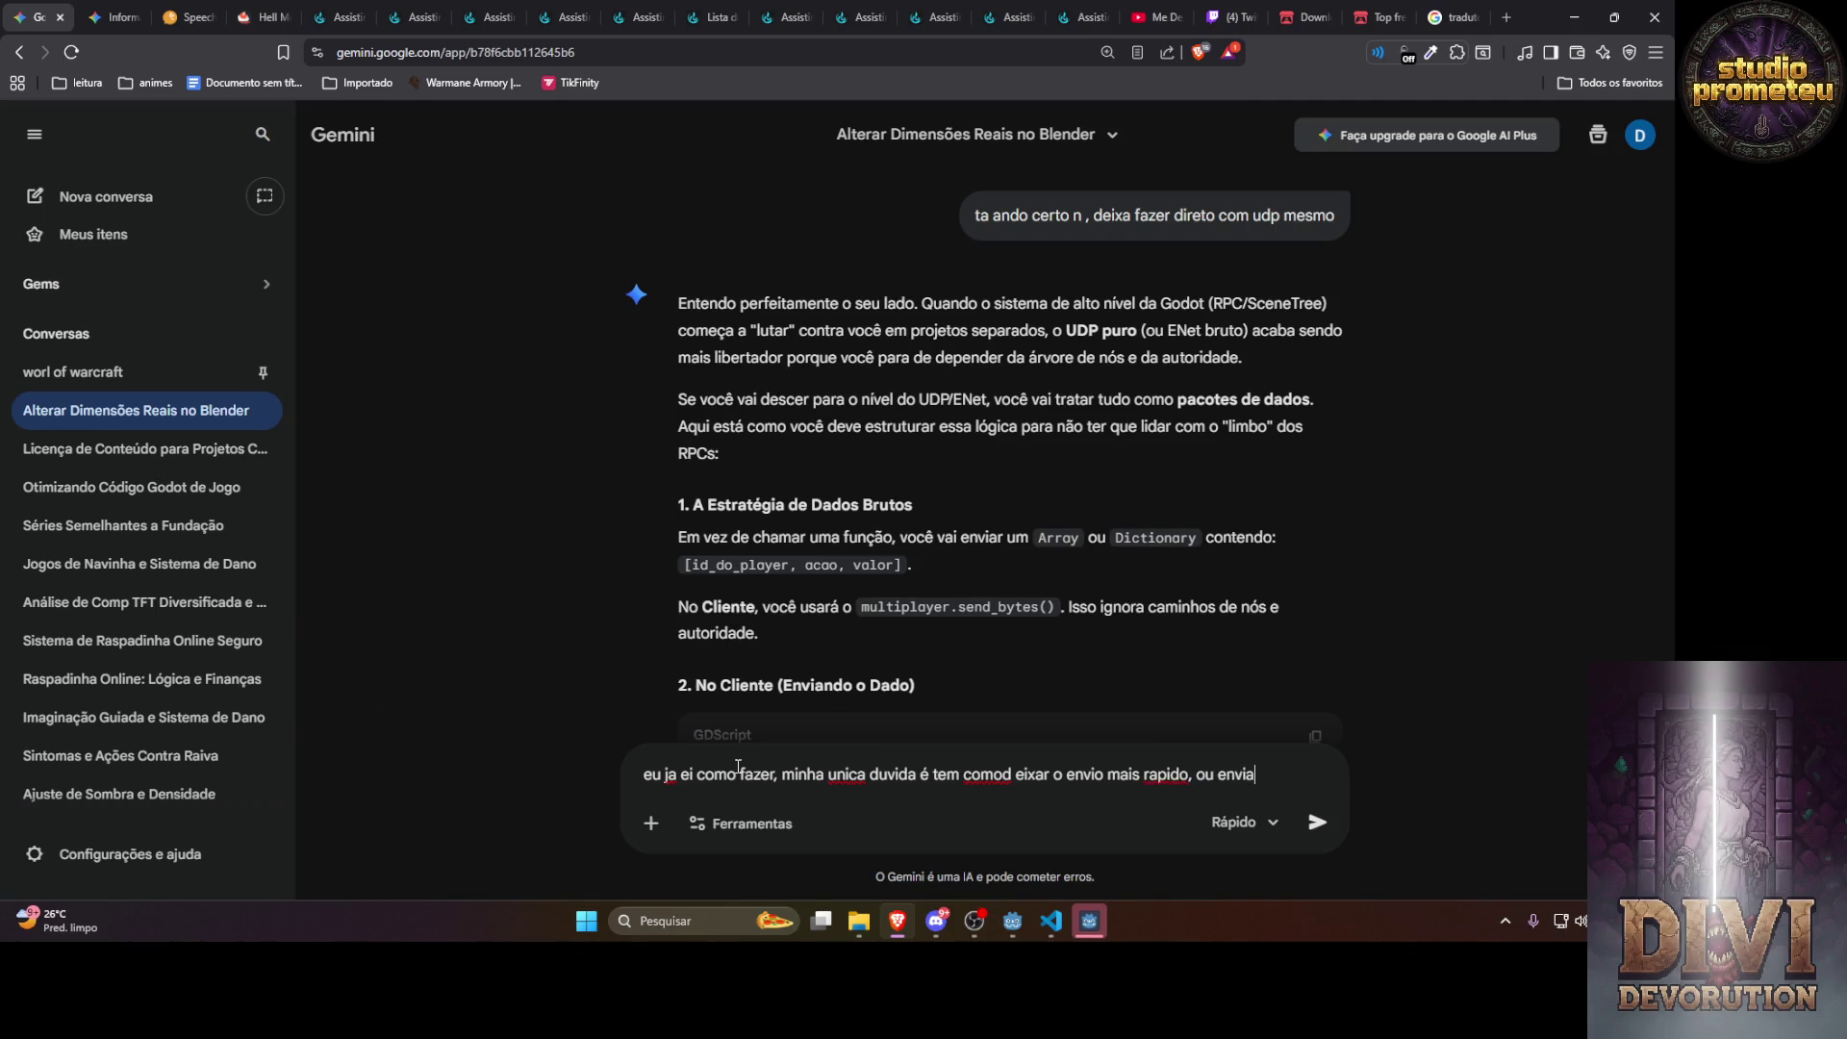
text( como jsn)
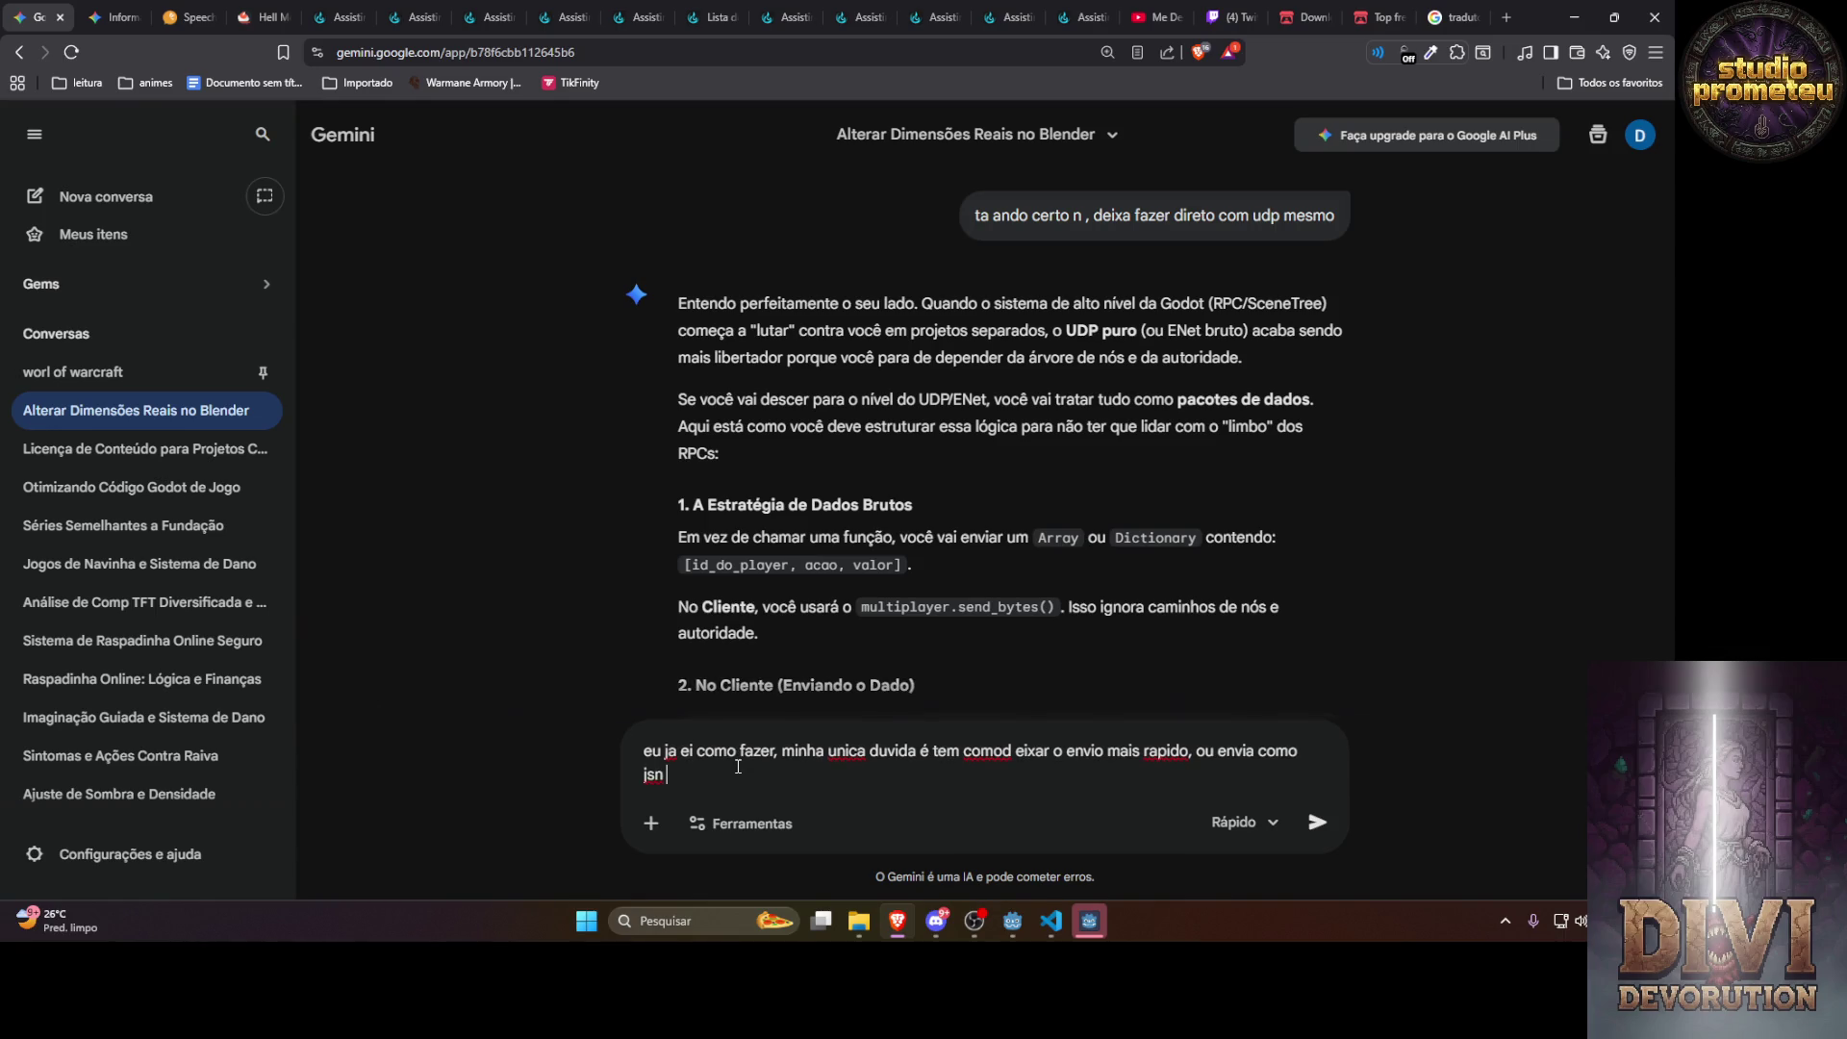
key(BackSpace)
key(BackSpace)
key(BackSpace)
text(son )
text(ja é sio)
key(BackSpace)
text(ufici)
text(entem)
text(ente rapido,)
text( ou tra)
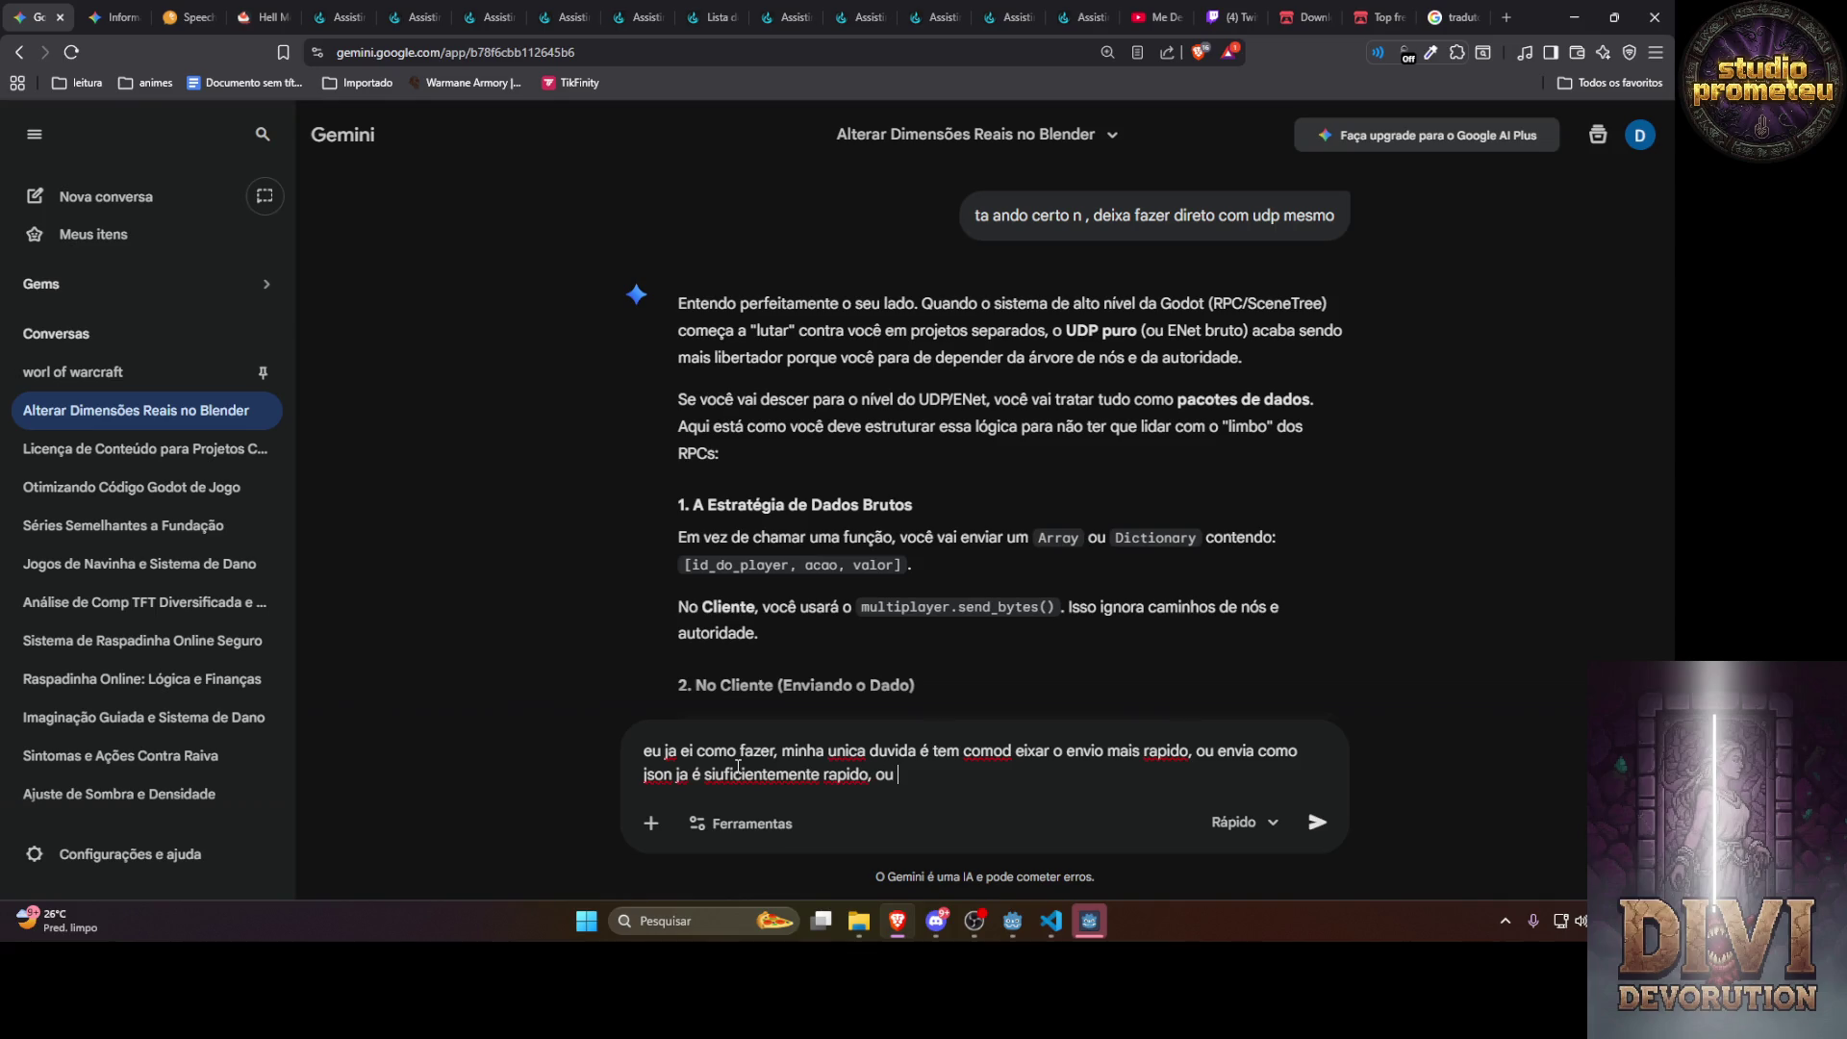
key(BackSpace)
key(BackSpace)
text(cnverter pr)
text(a )
text(buffer, mas t)
text(em que )
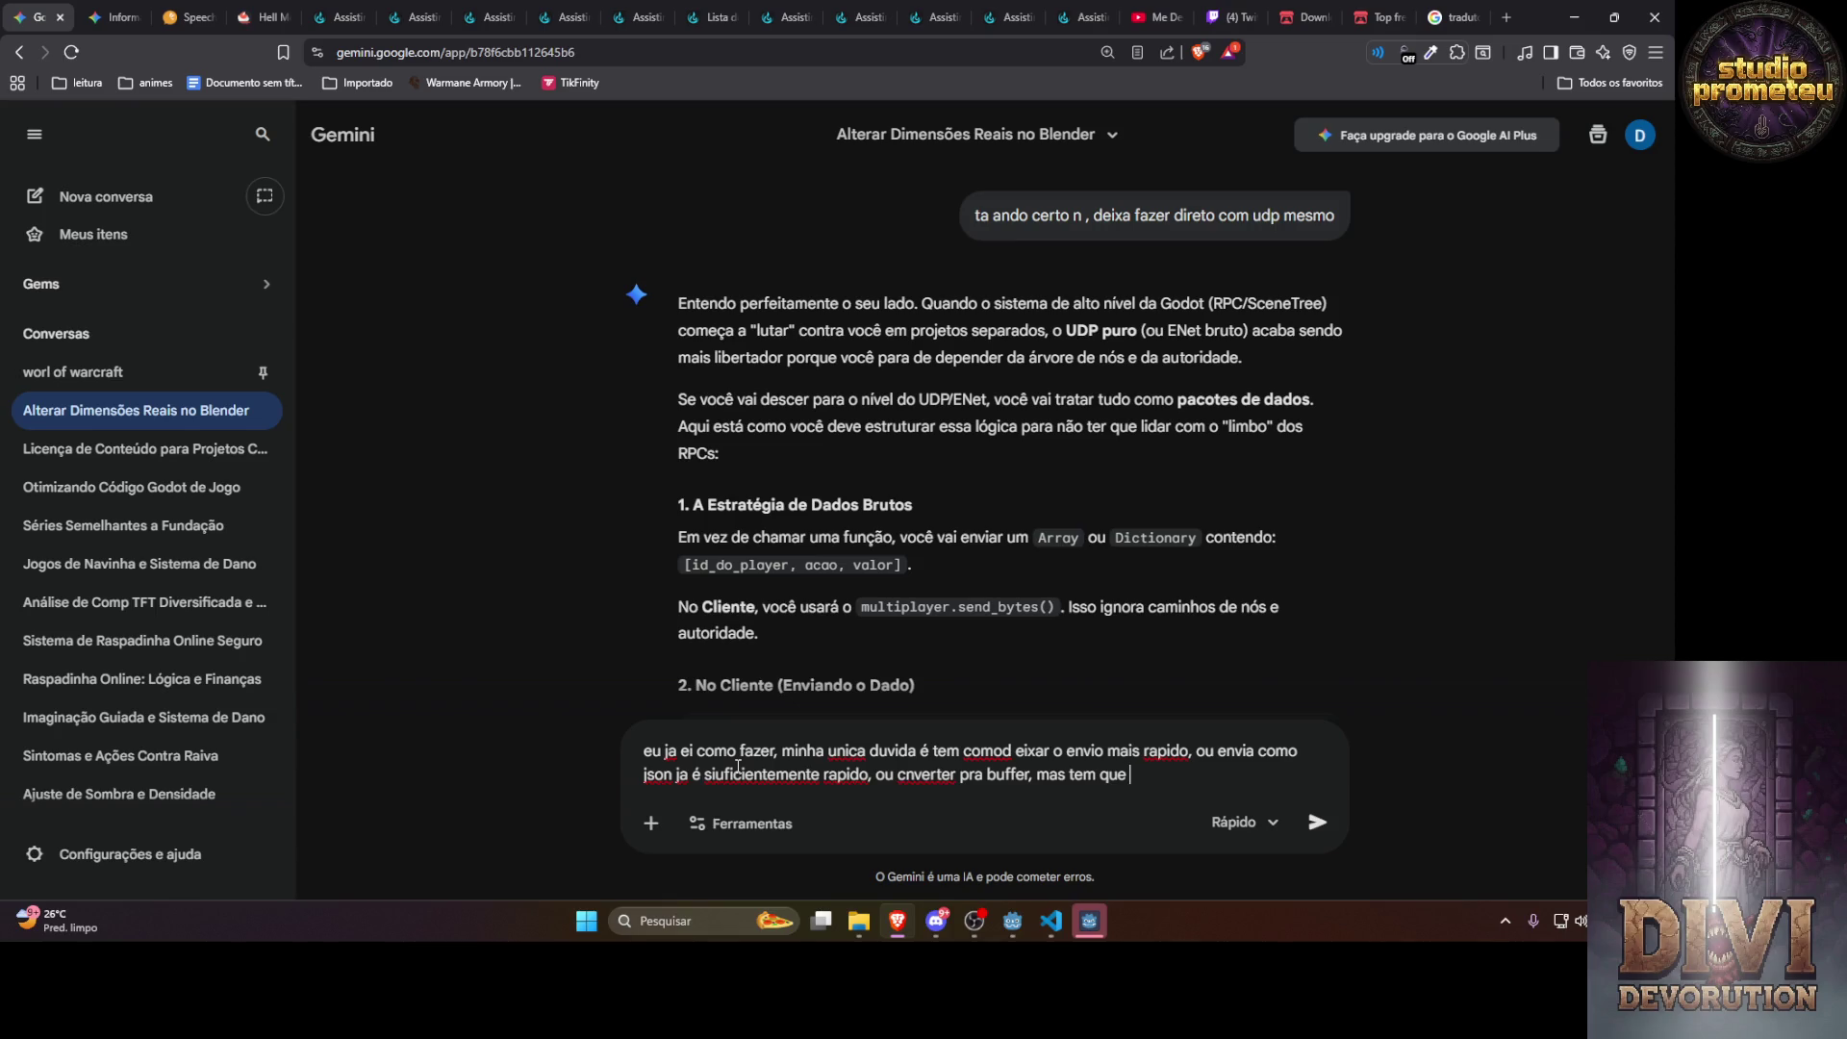
text(desconv)
text(nverter neh,)
text(então)
text( qual)
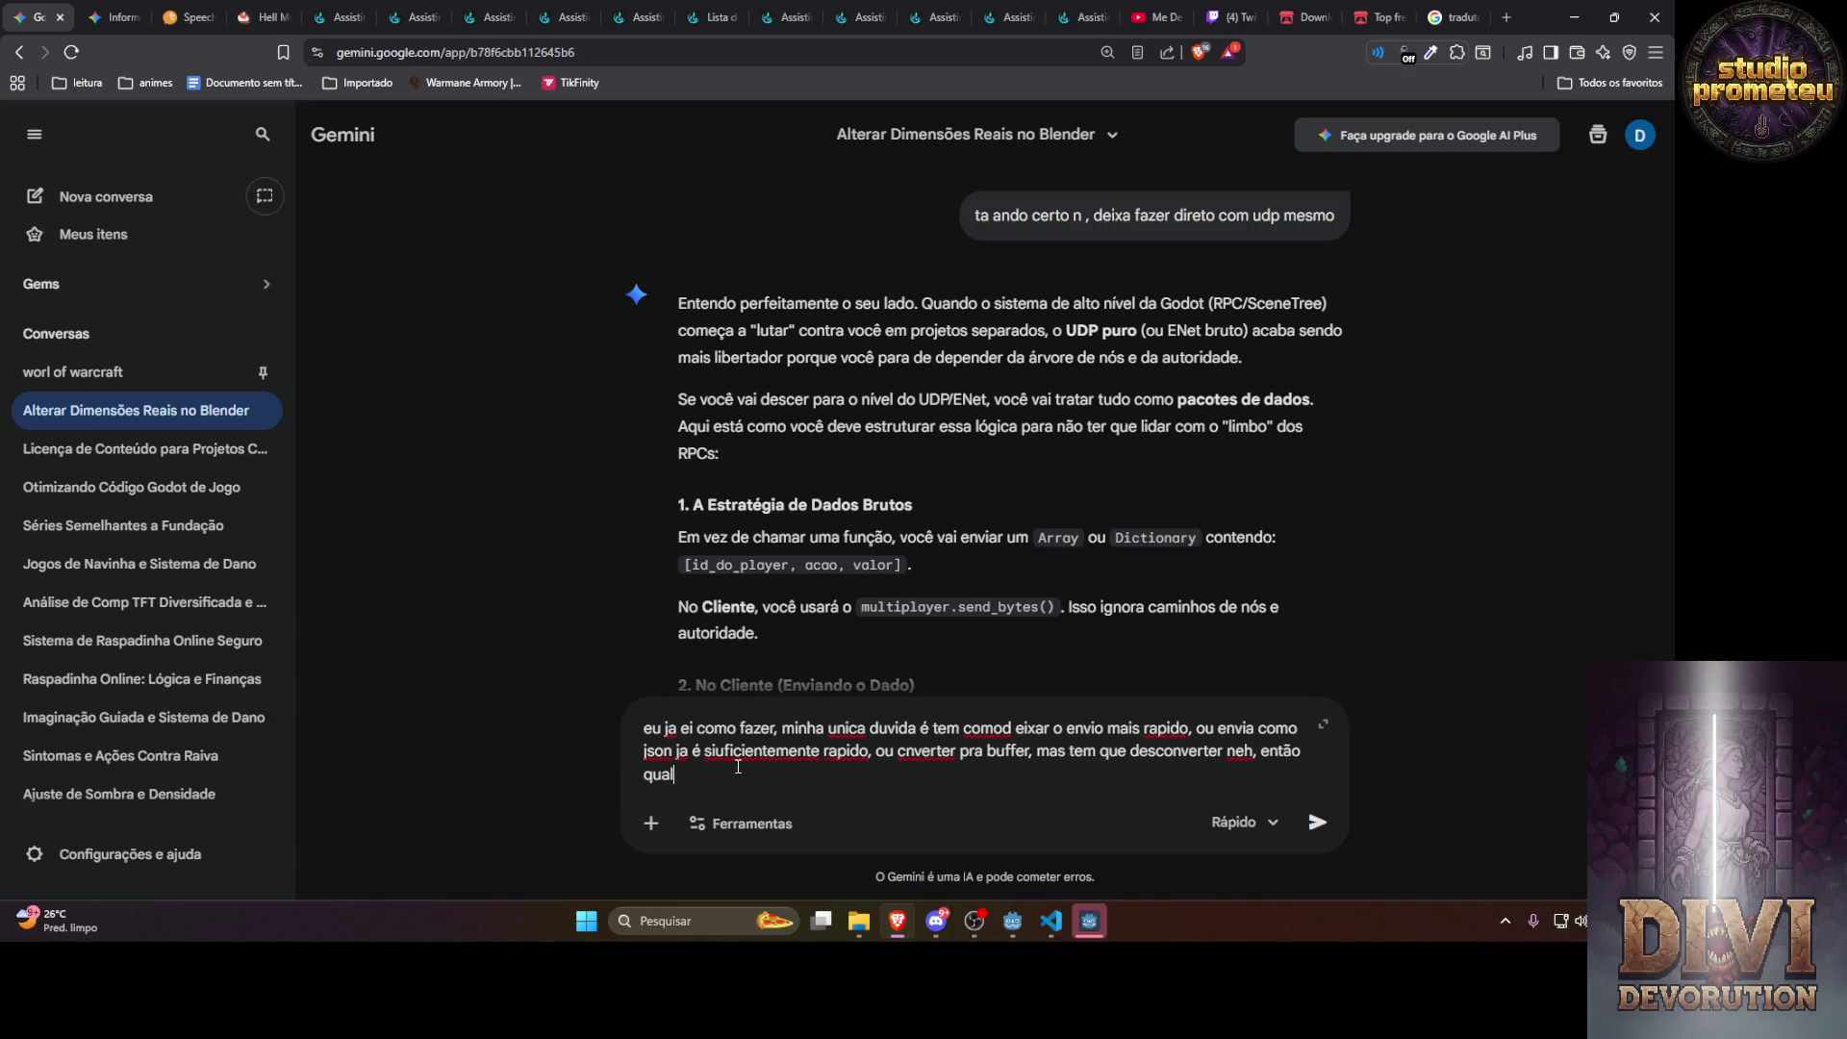
text( a maneira de enviar dado)
text(s )
text(que se perd)
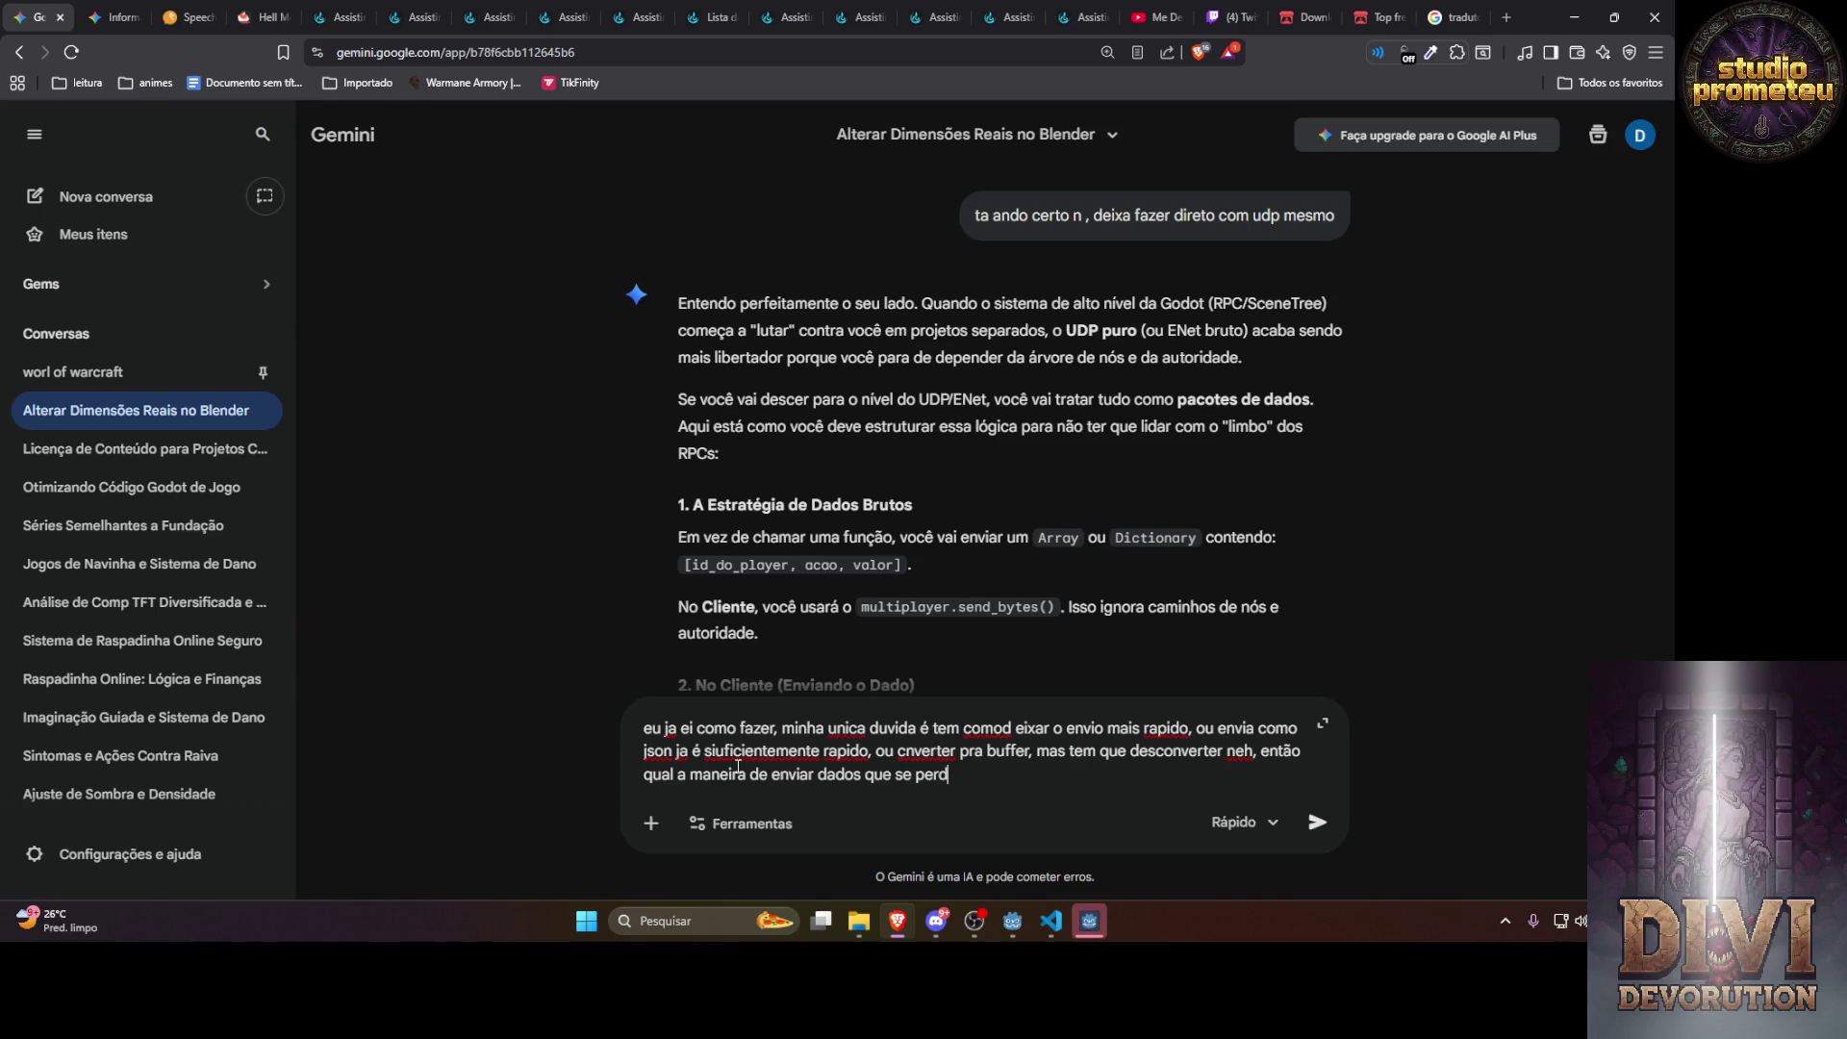
text(em mais facilmente)
key(Return)
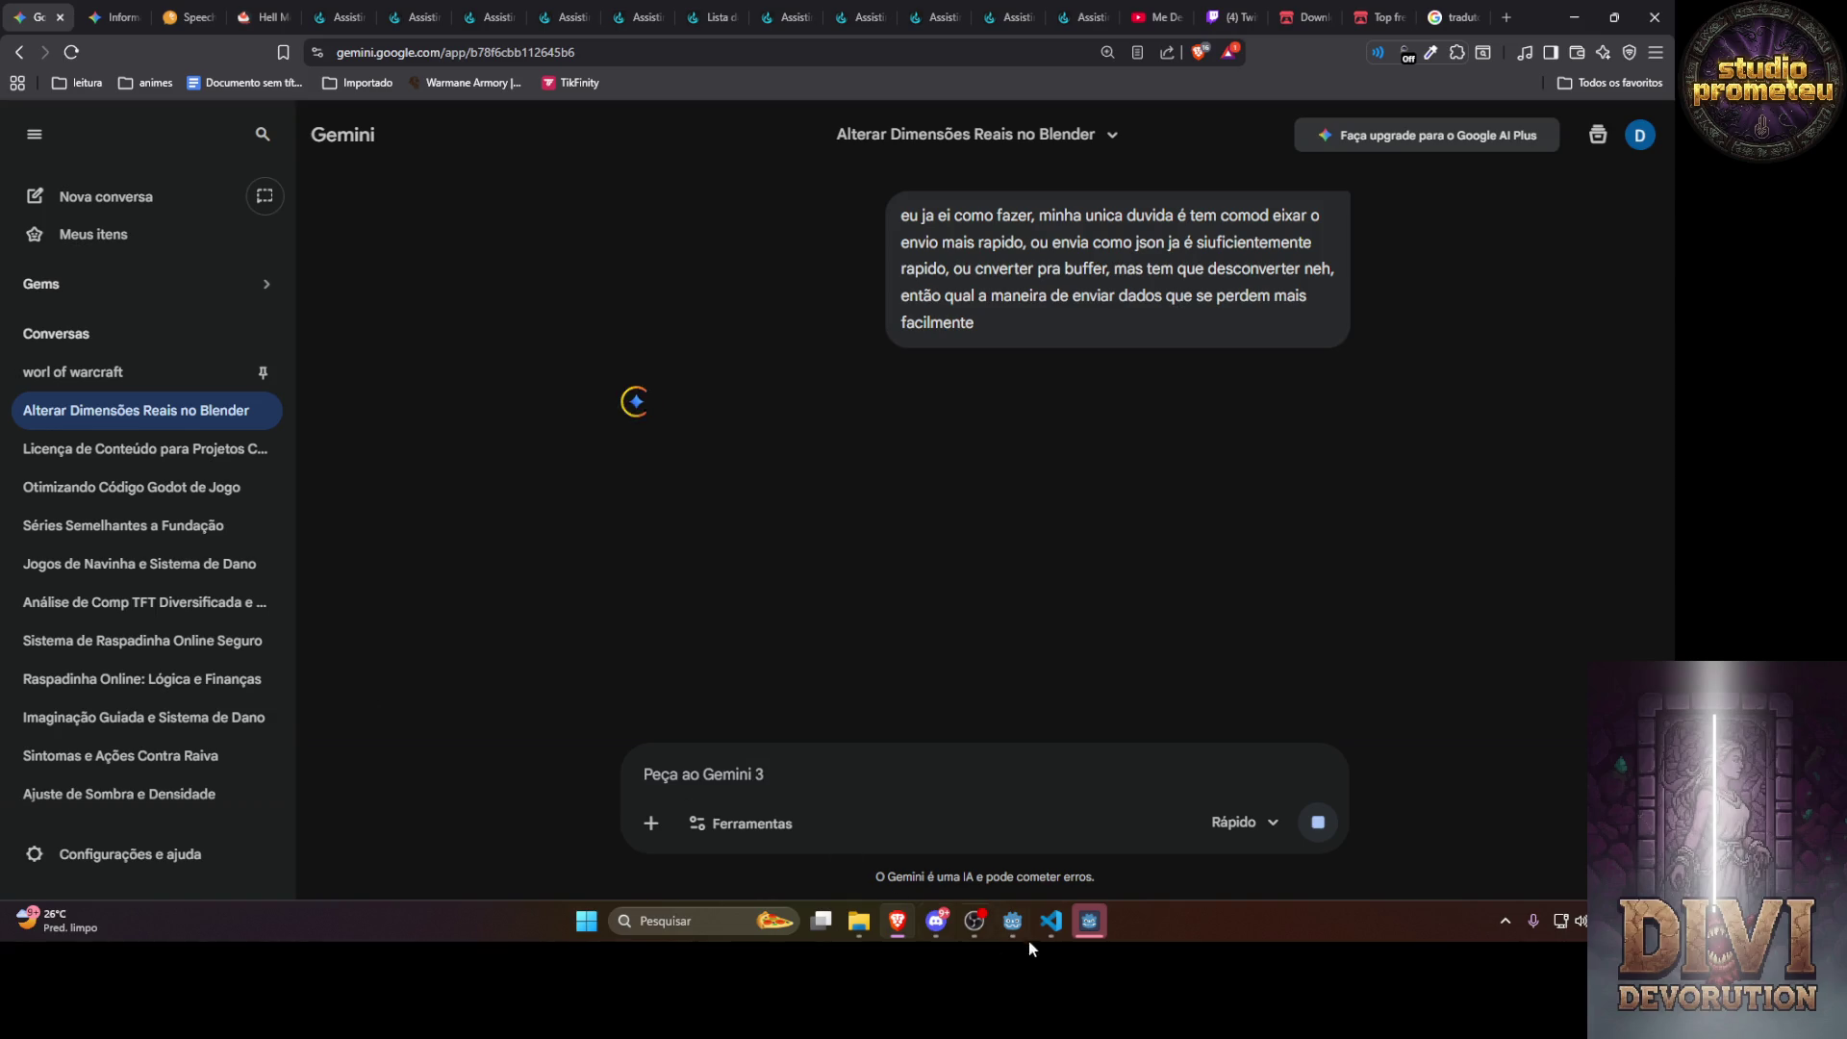
Switch to the YouTube tab and resume the music video
click(1093, 921)
click(1314, 154)
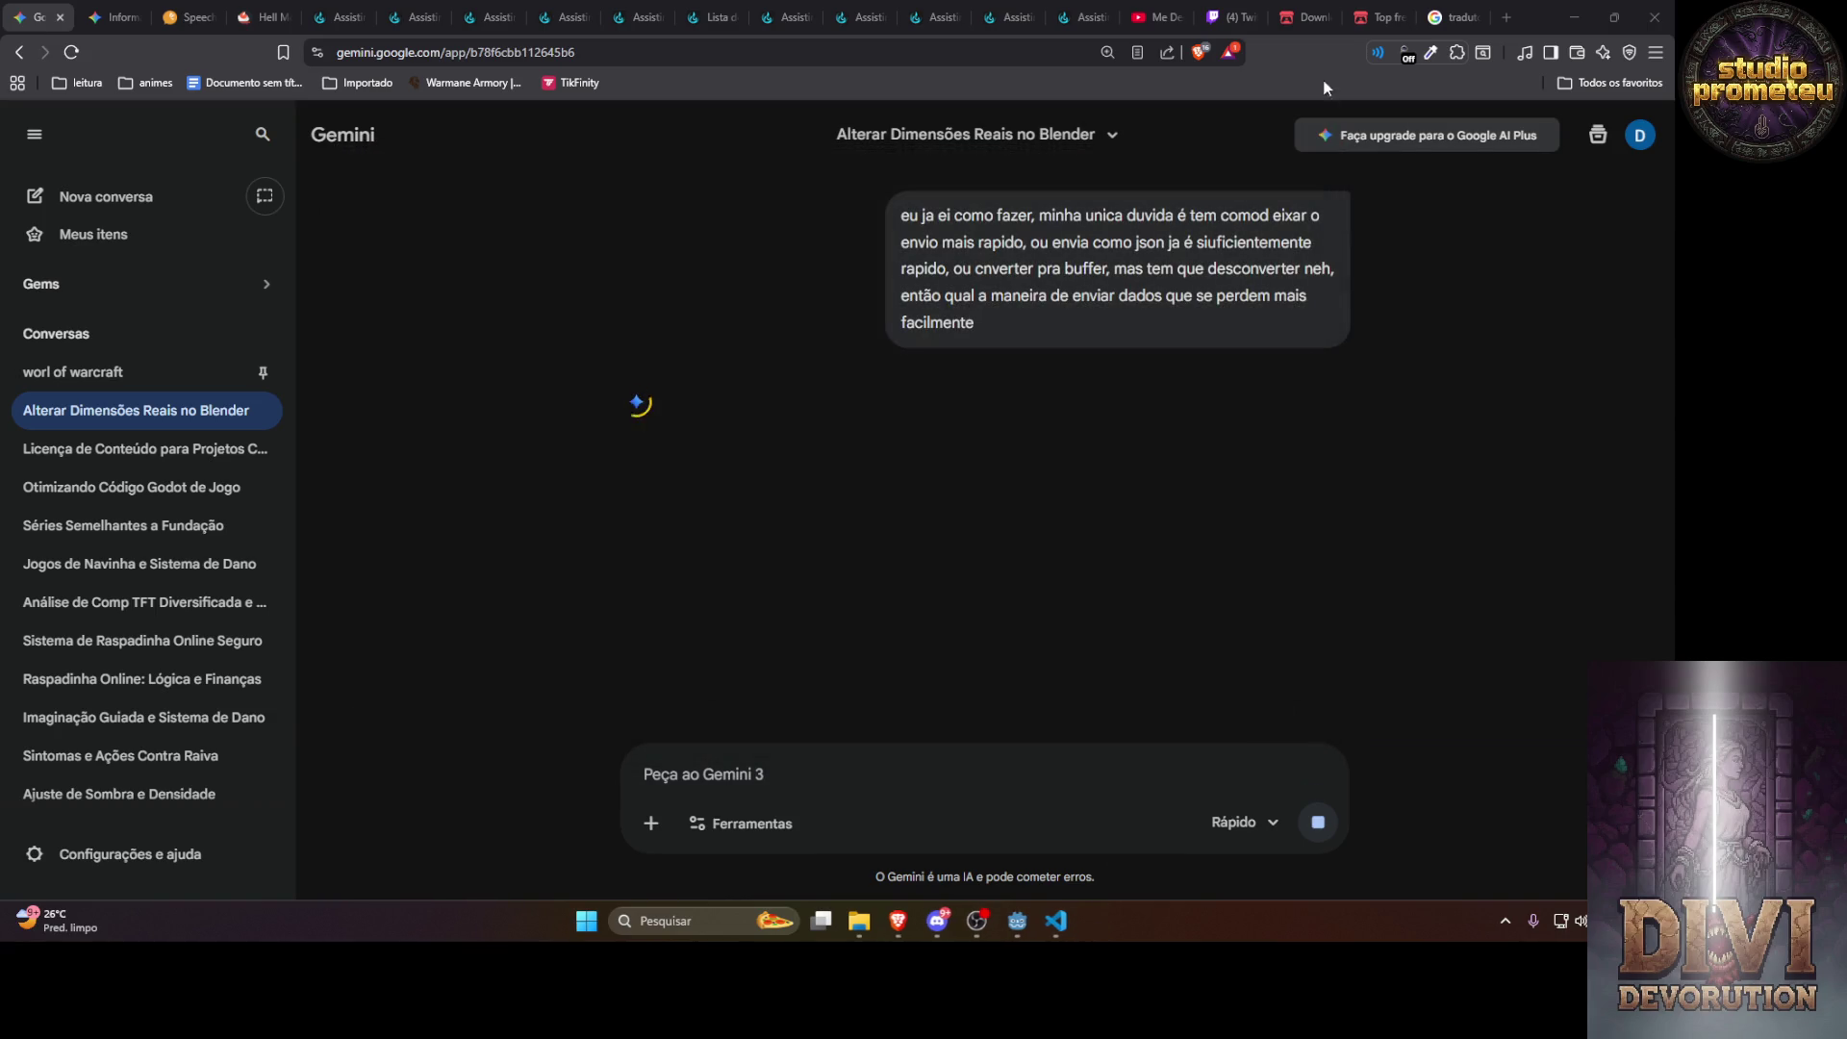
click(1166, 7)
click(981, 360)
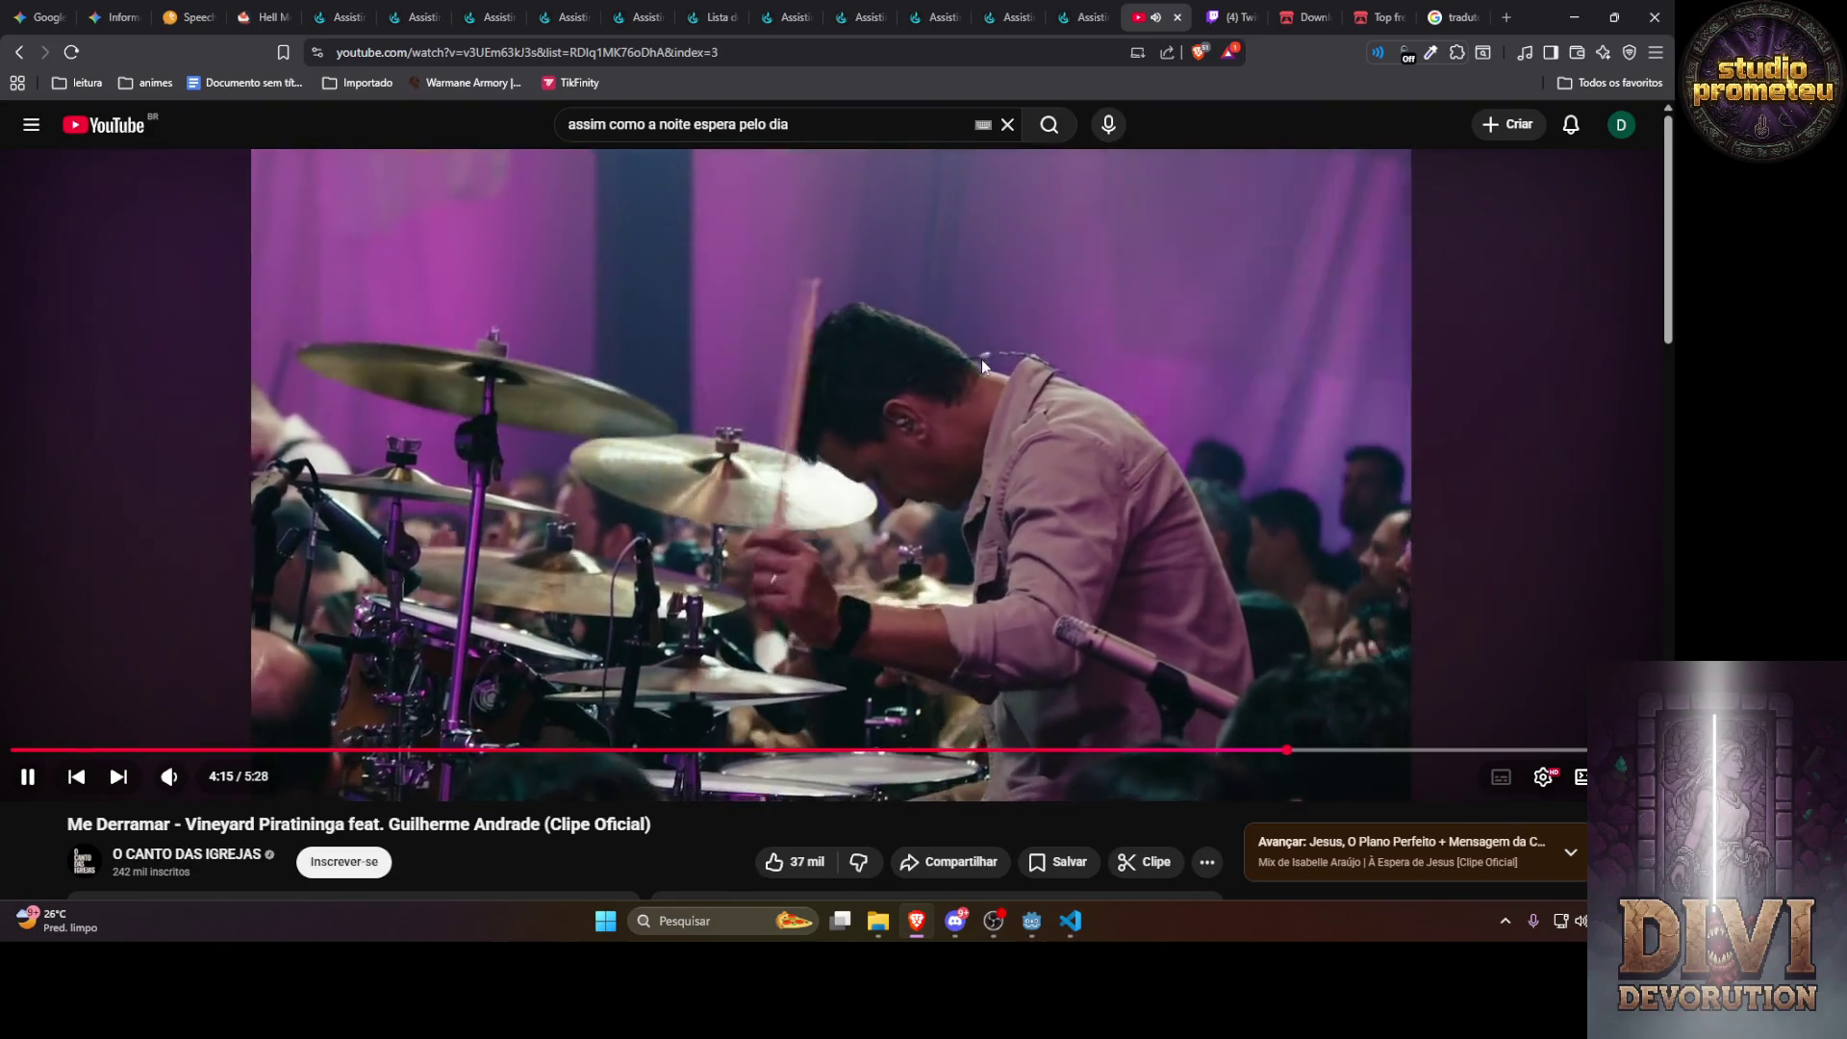
scroll(982, 363, down, 3)
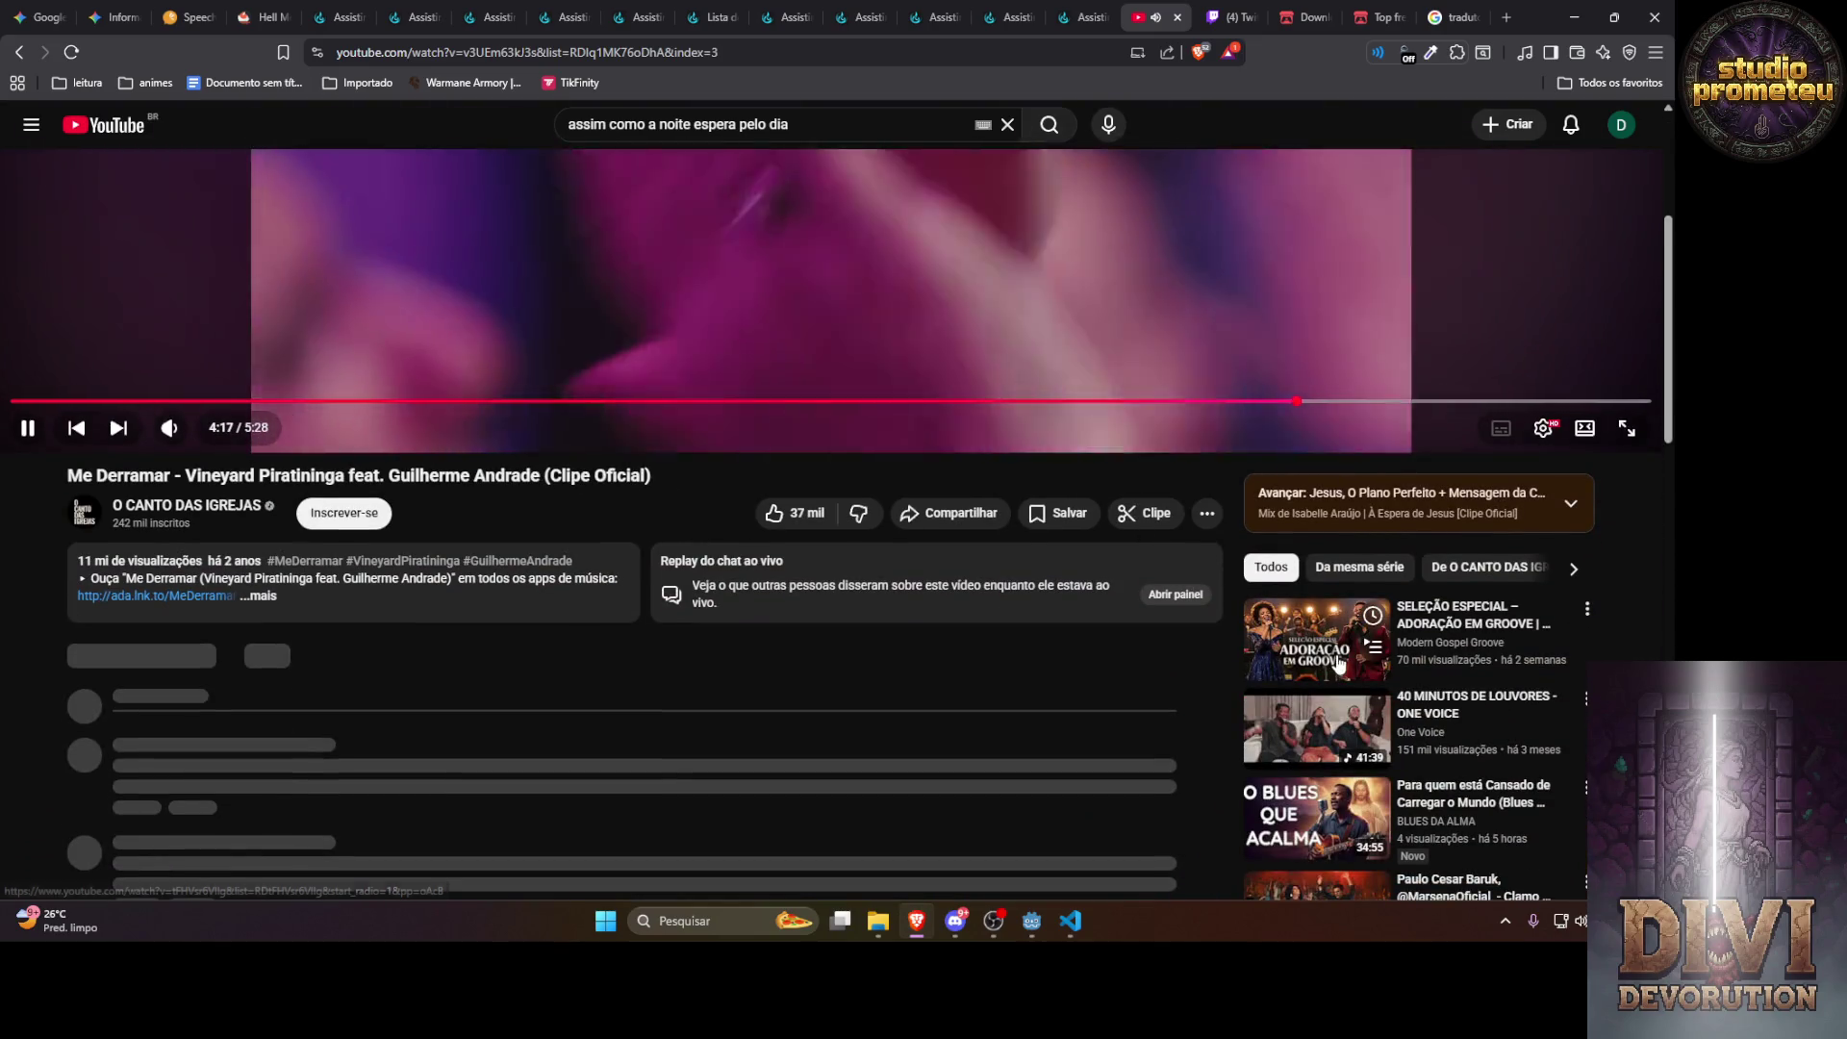
scroll(1330, 638, down, 1)
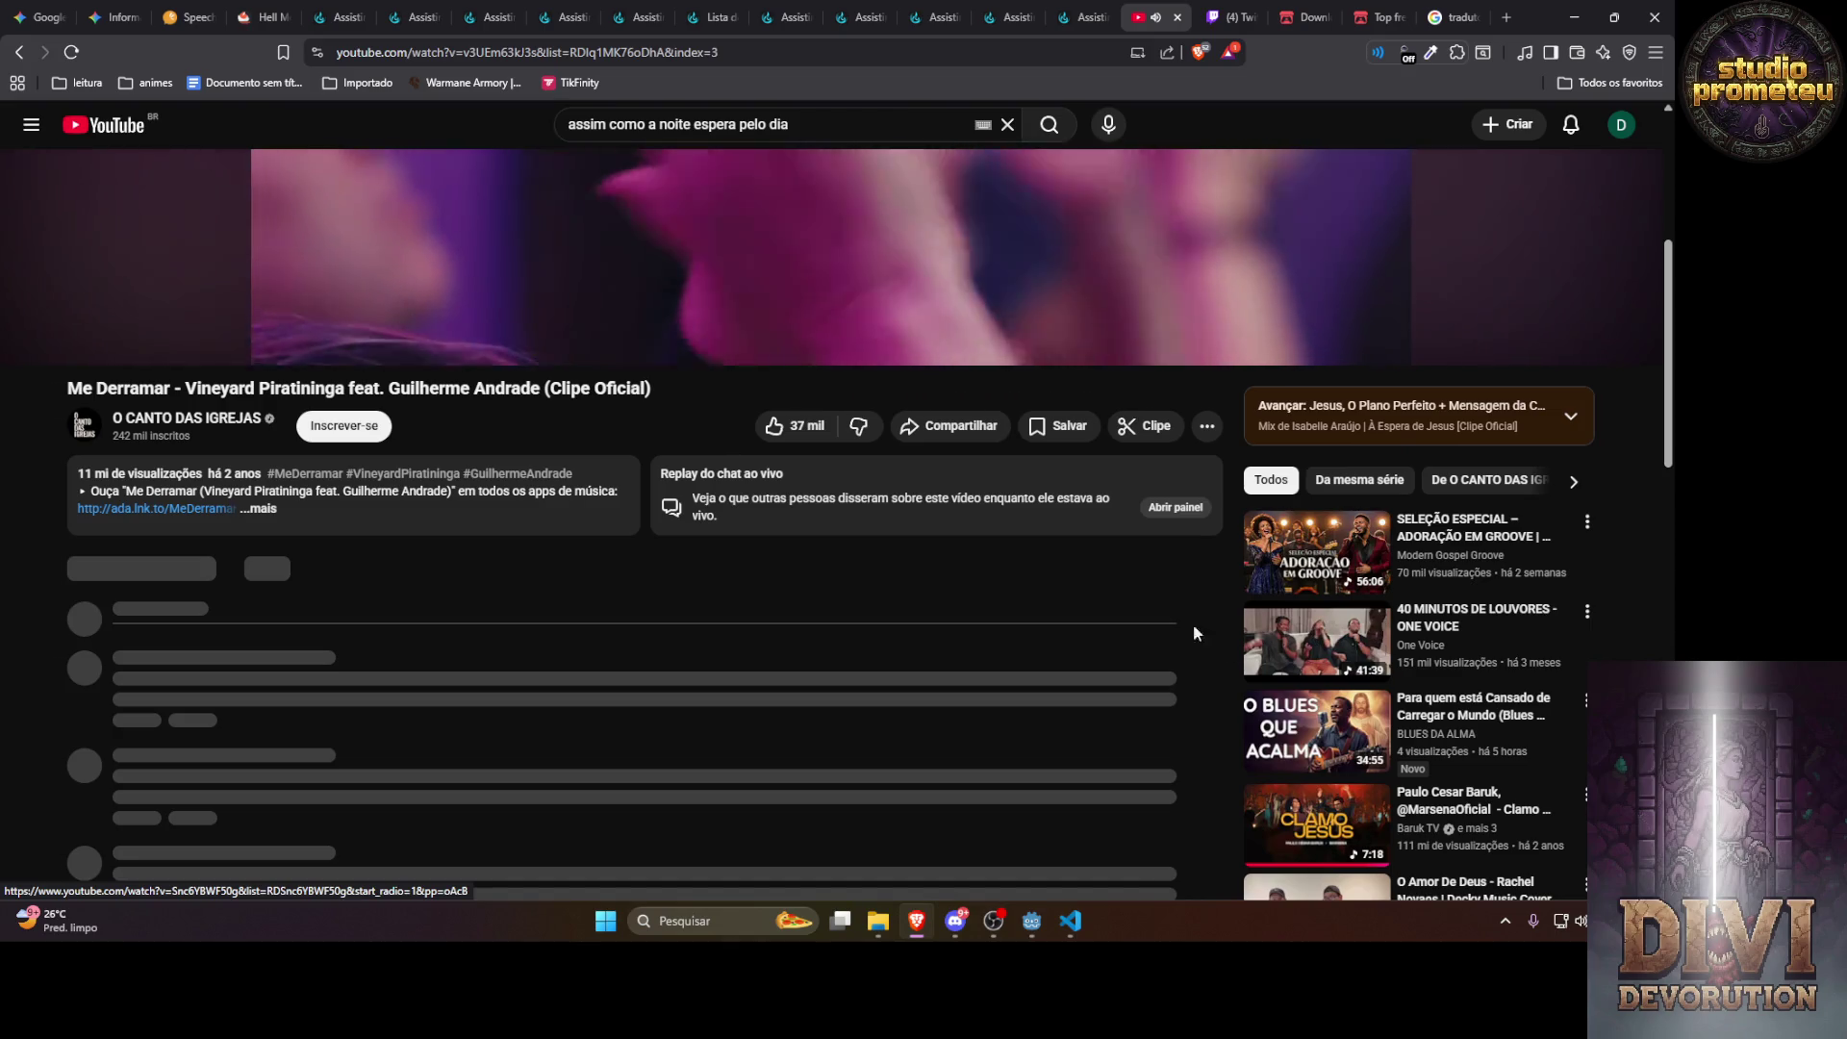
From the search results, briefly play a mix, then start the A Espera de Jesus cover
click(23, 54)
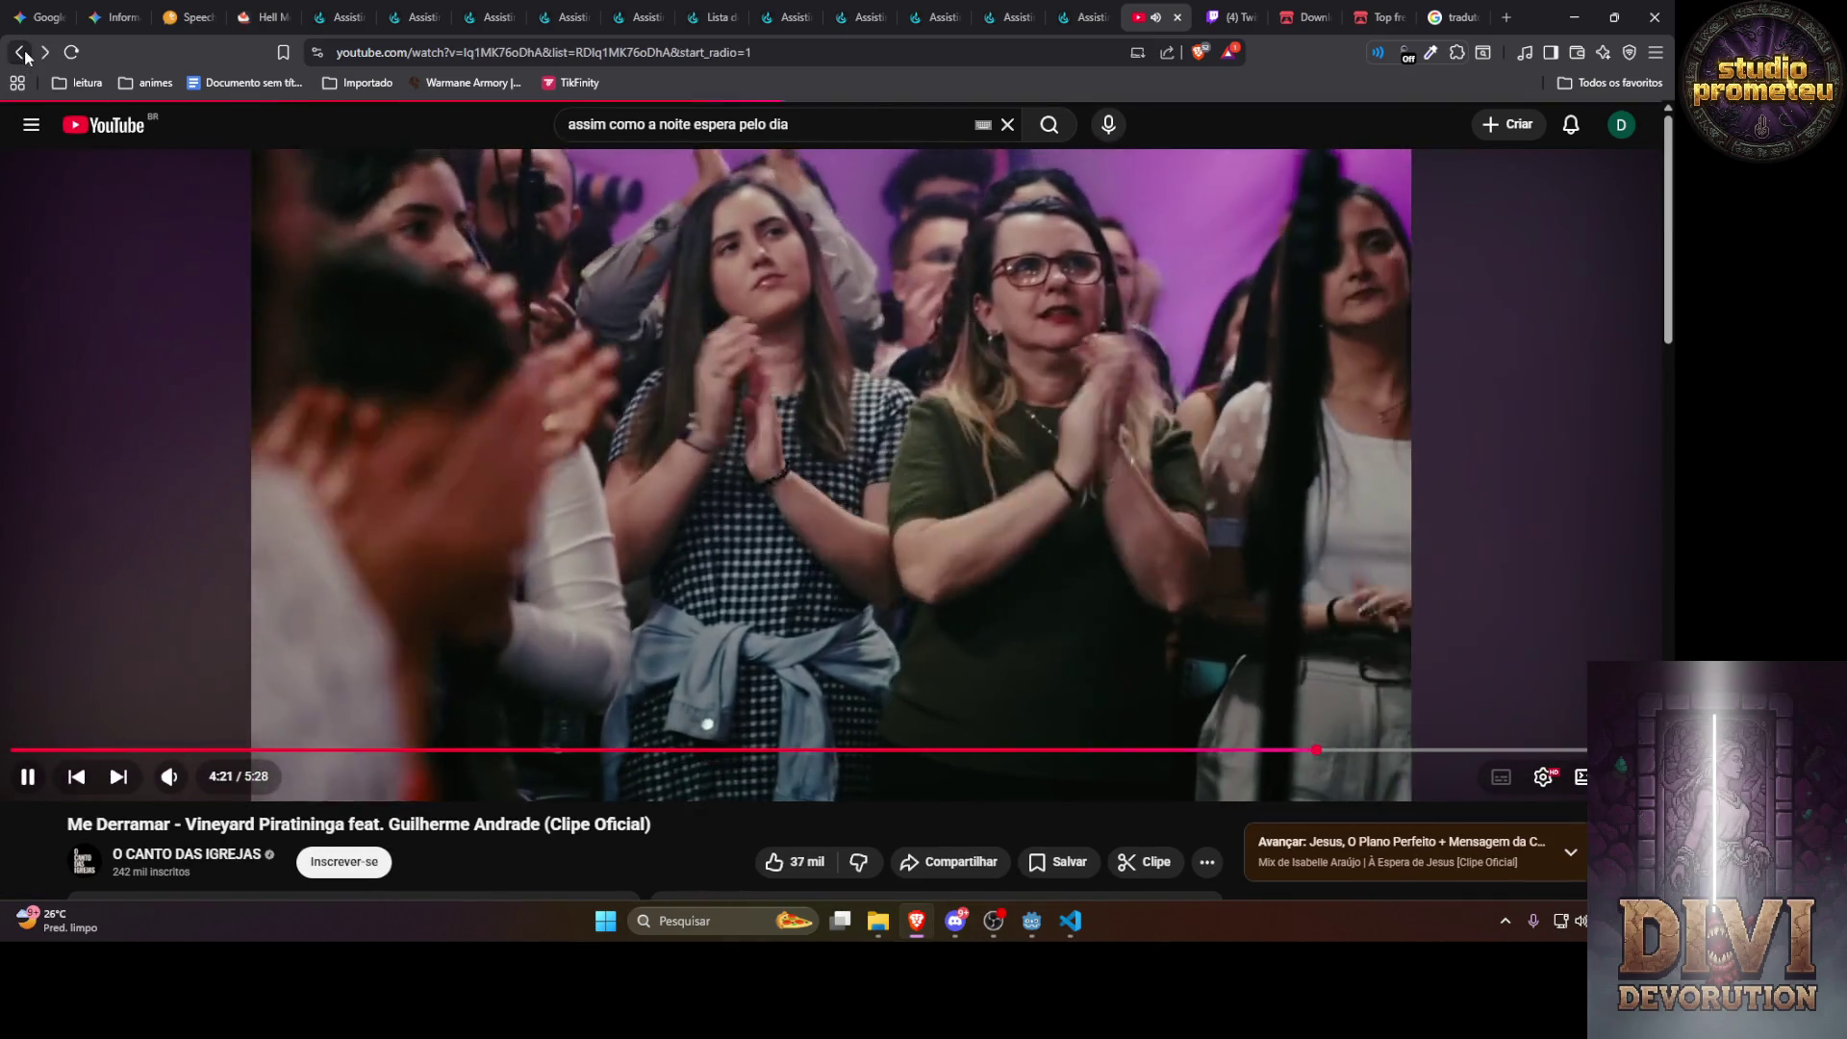
scroll(678, 500, down, 8)
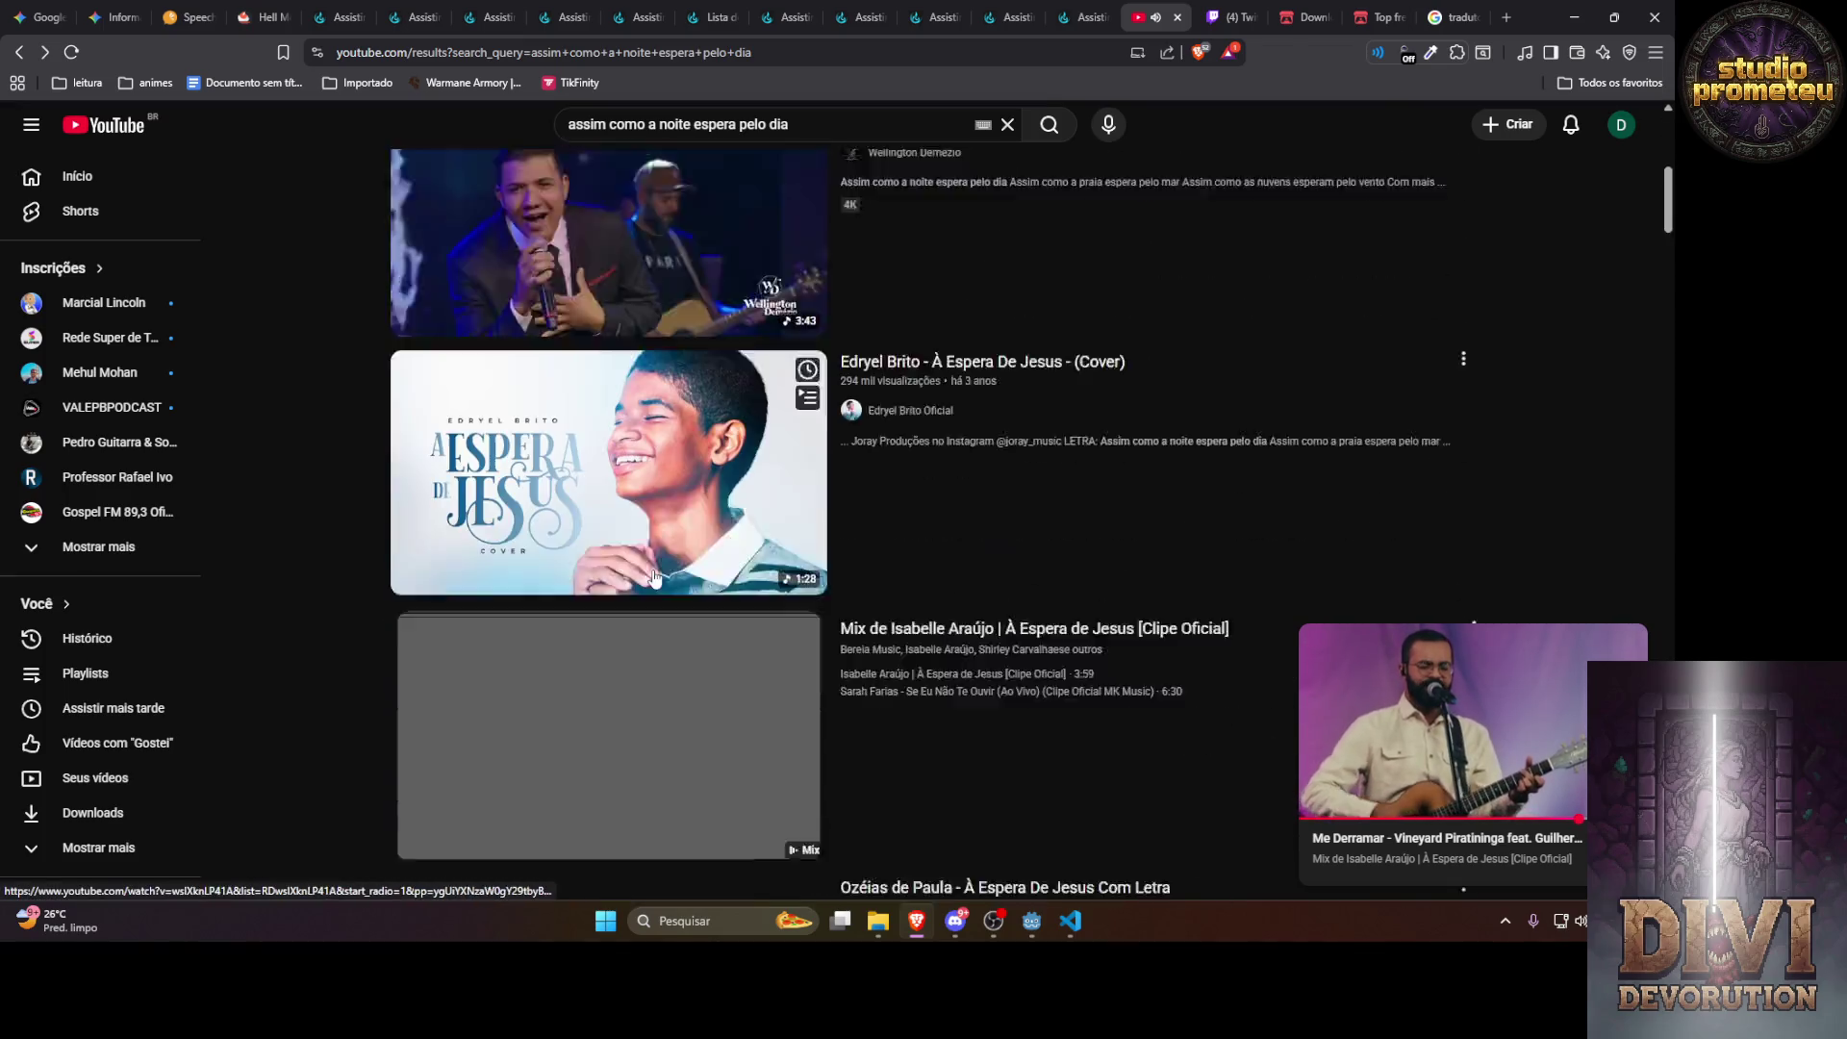
click(654, 577)
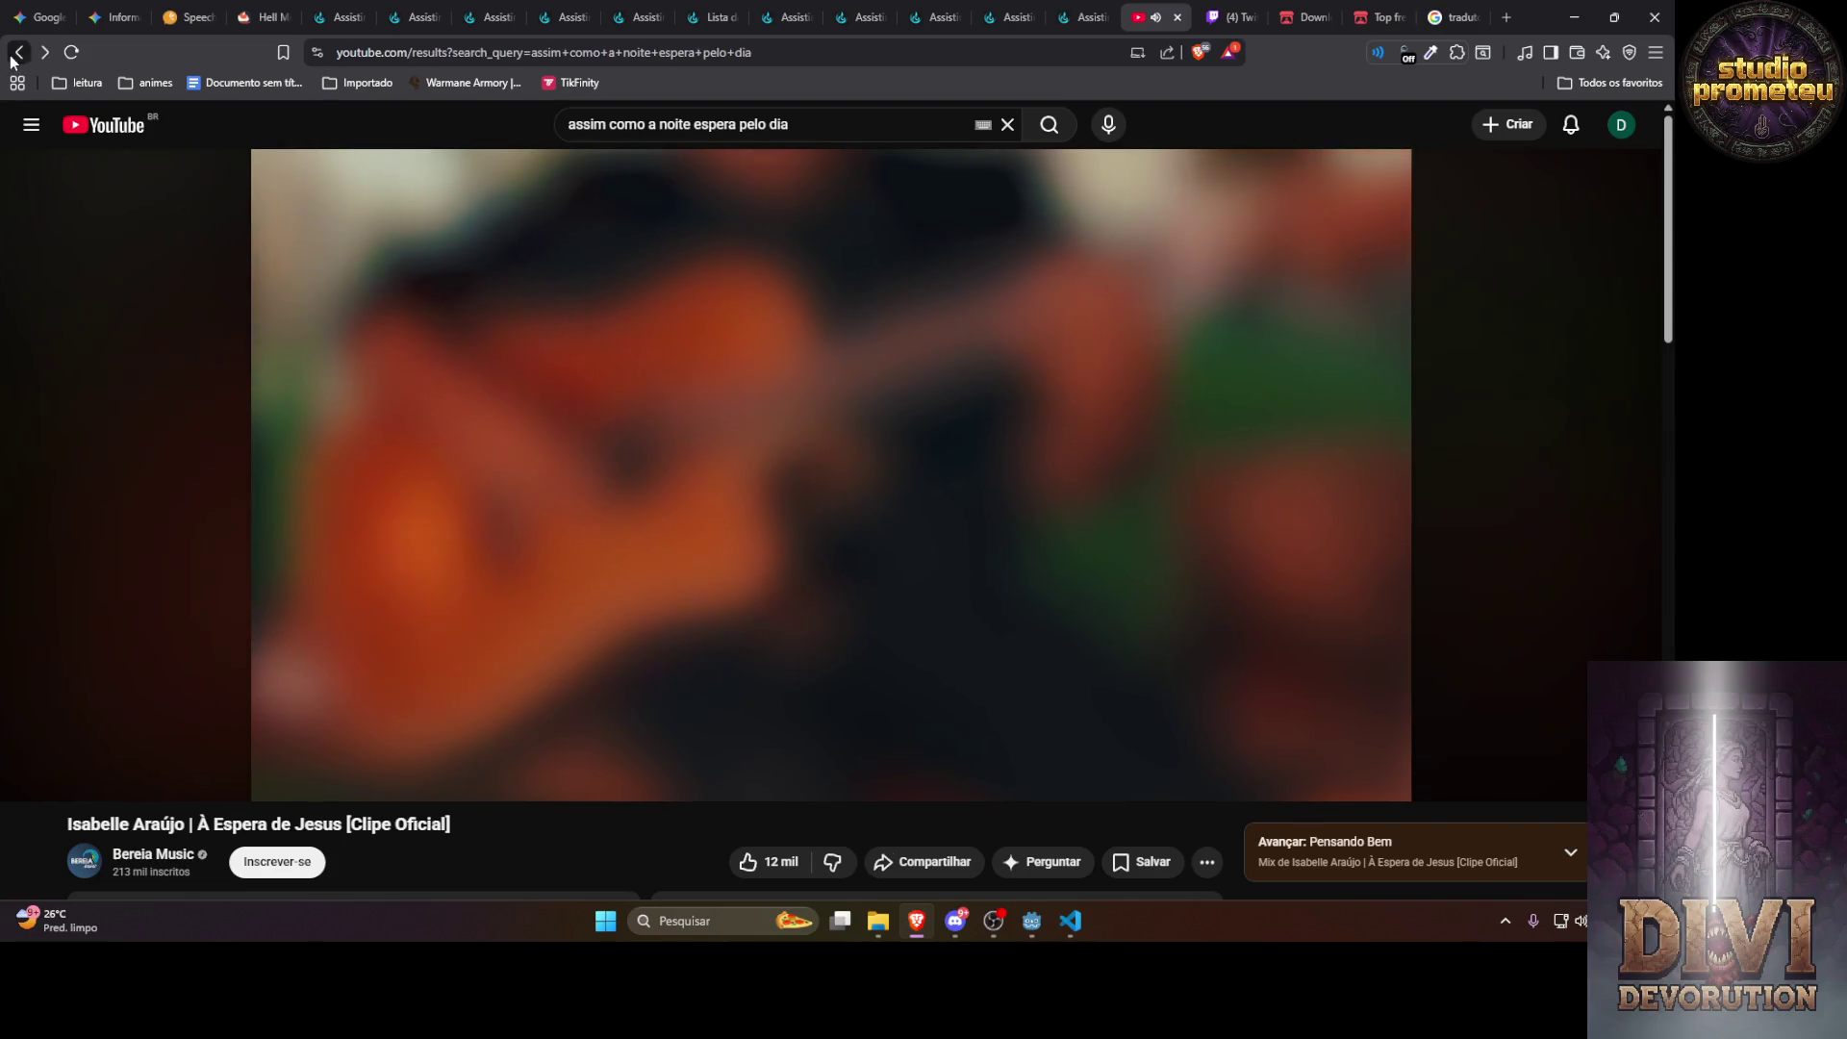
click(42, 54)
scroll(300, 377, down, 6)
scroll(618, 577, up, 4)
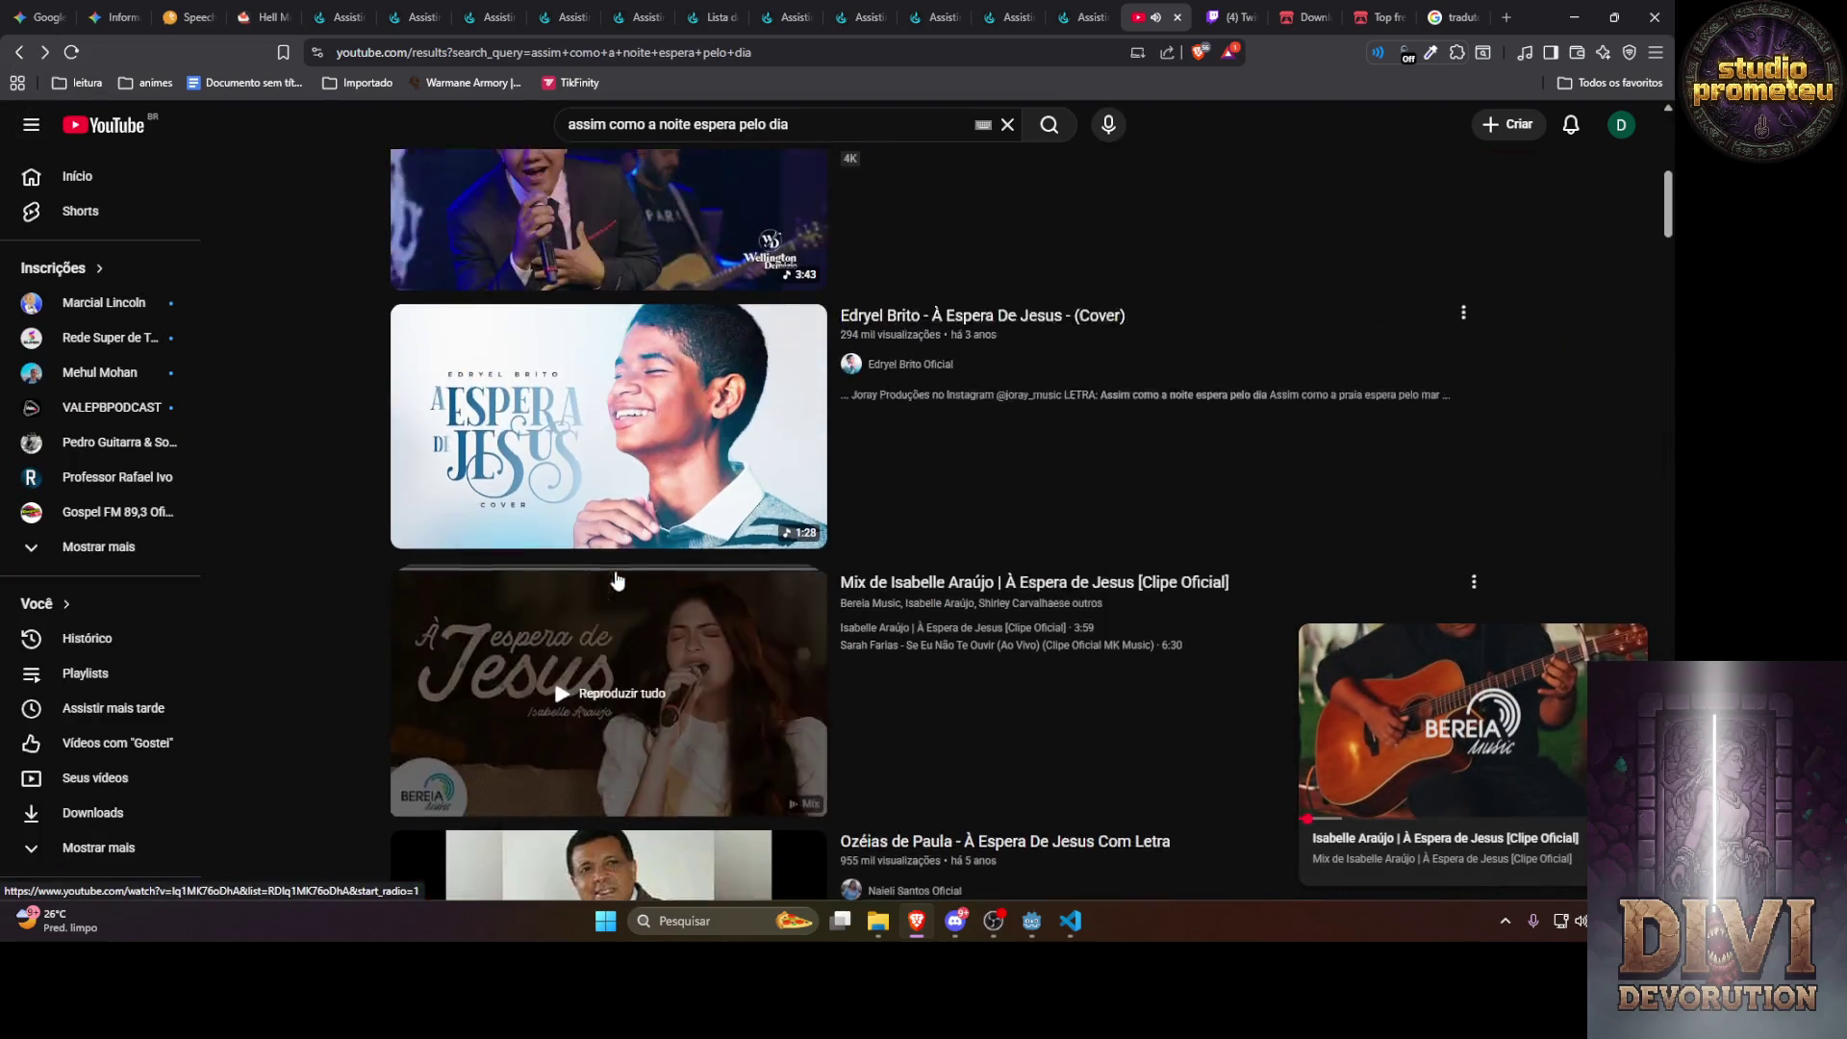
scroll(617, 580, down, 7)
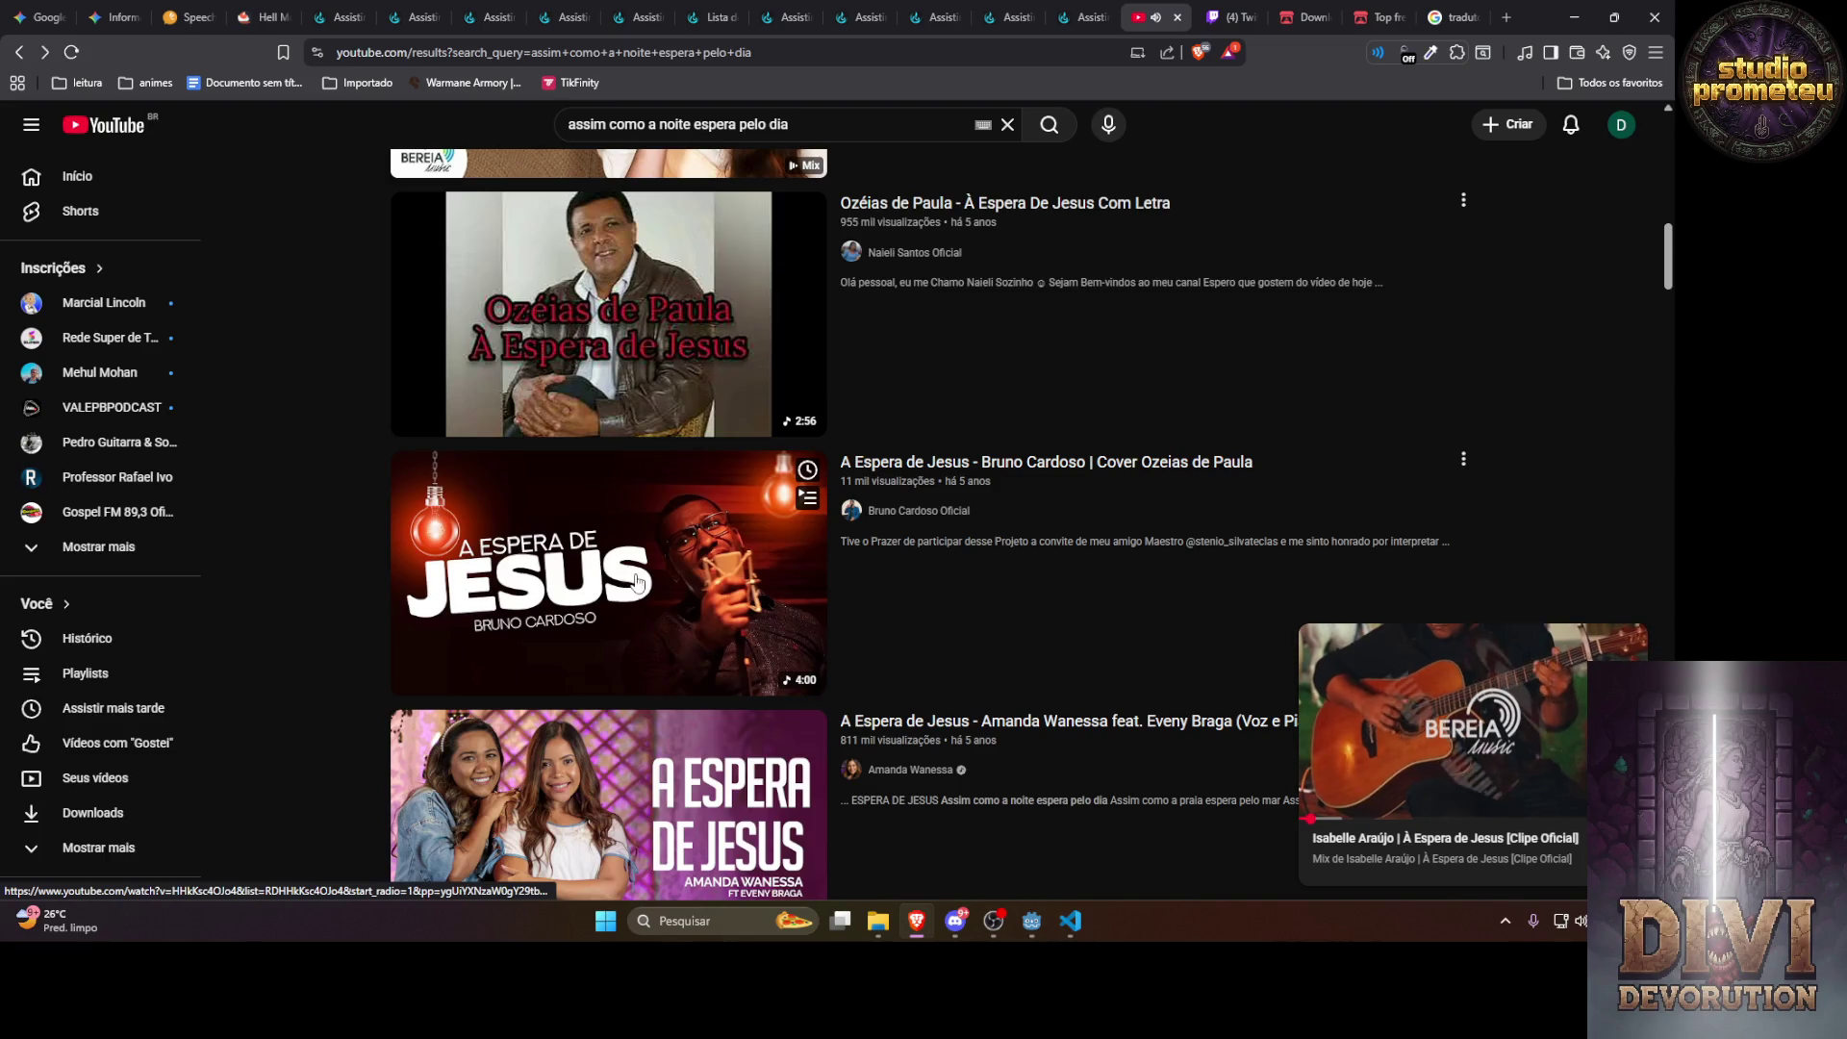
click(643, 545)
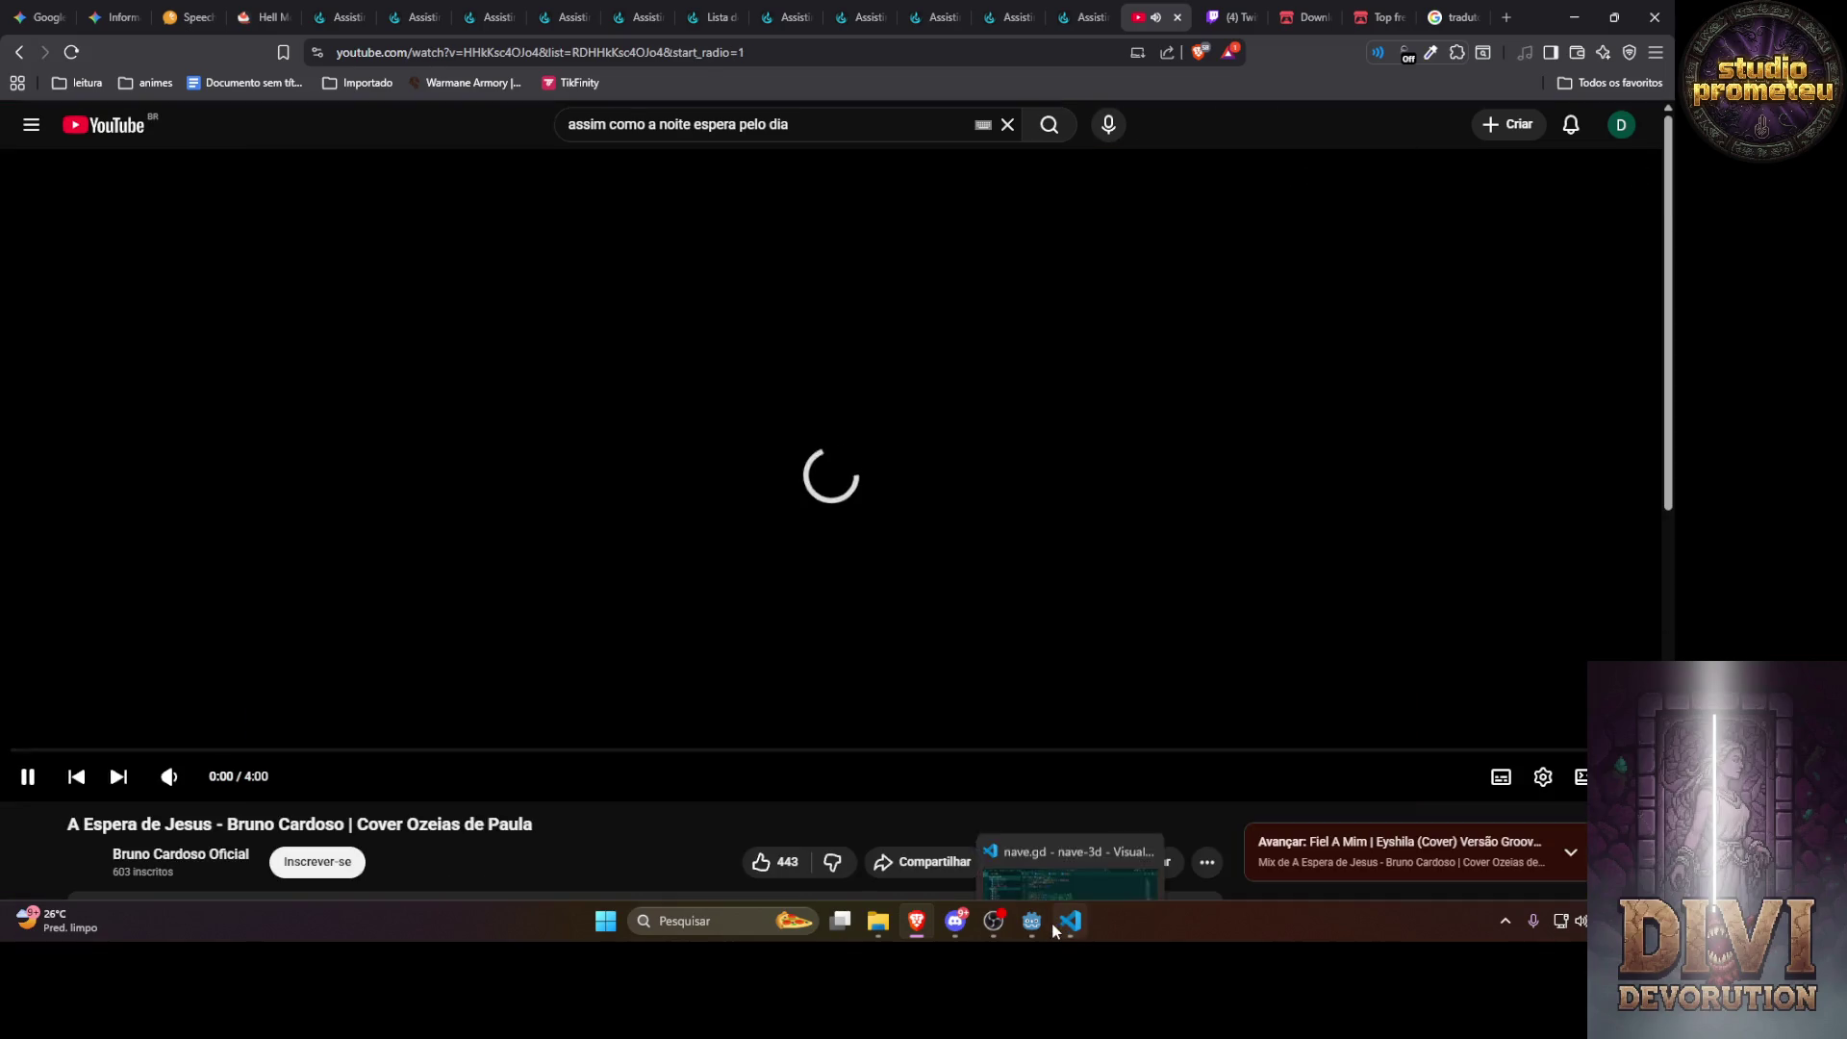
Look over the rpc functions in nave.gd, glance at Godot, and place the caret on line 153
mouse_move(1031, 921)
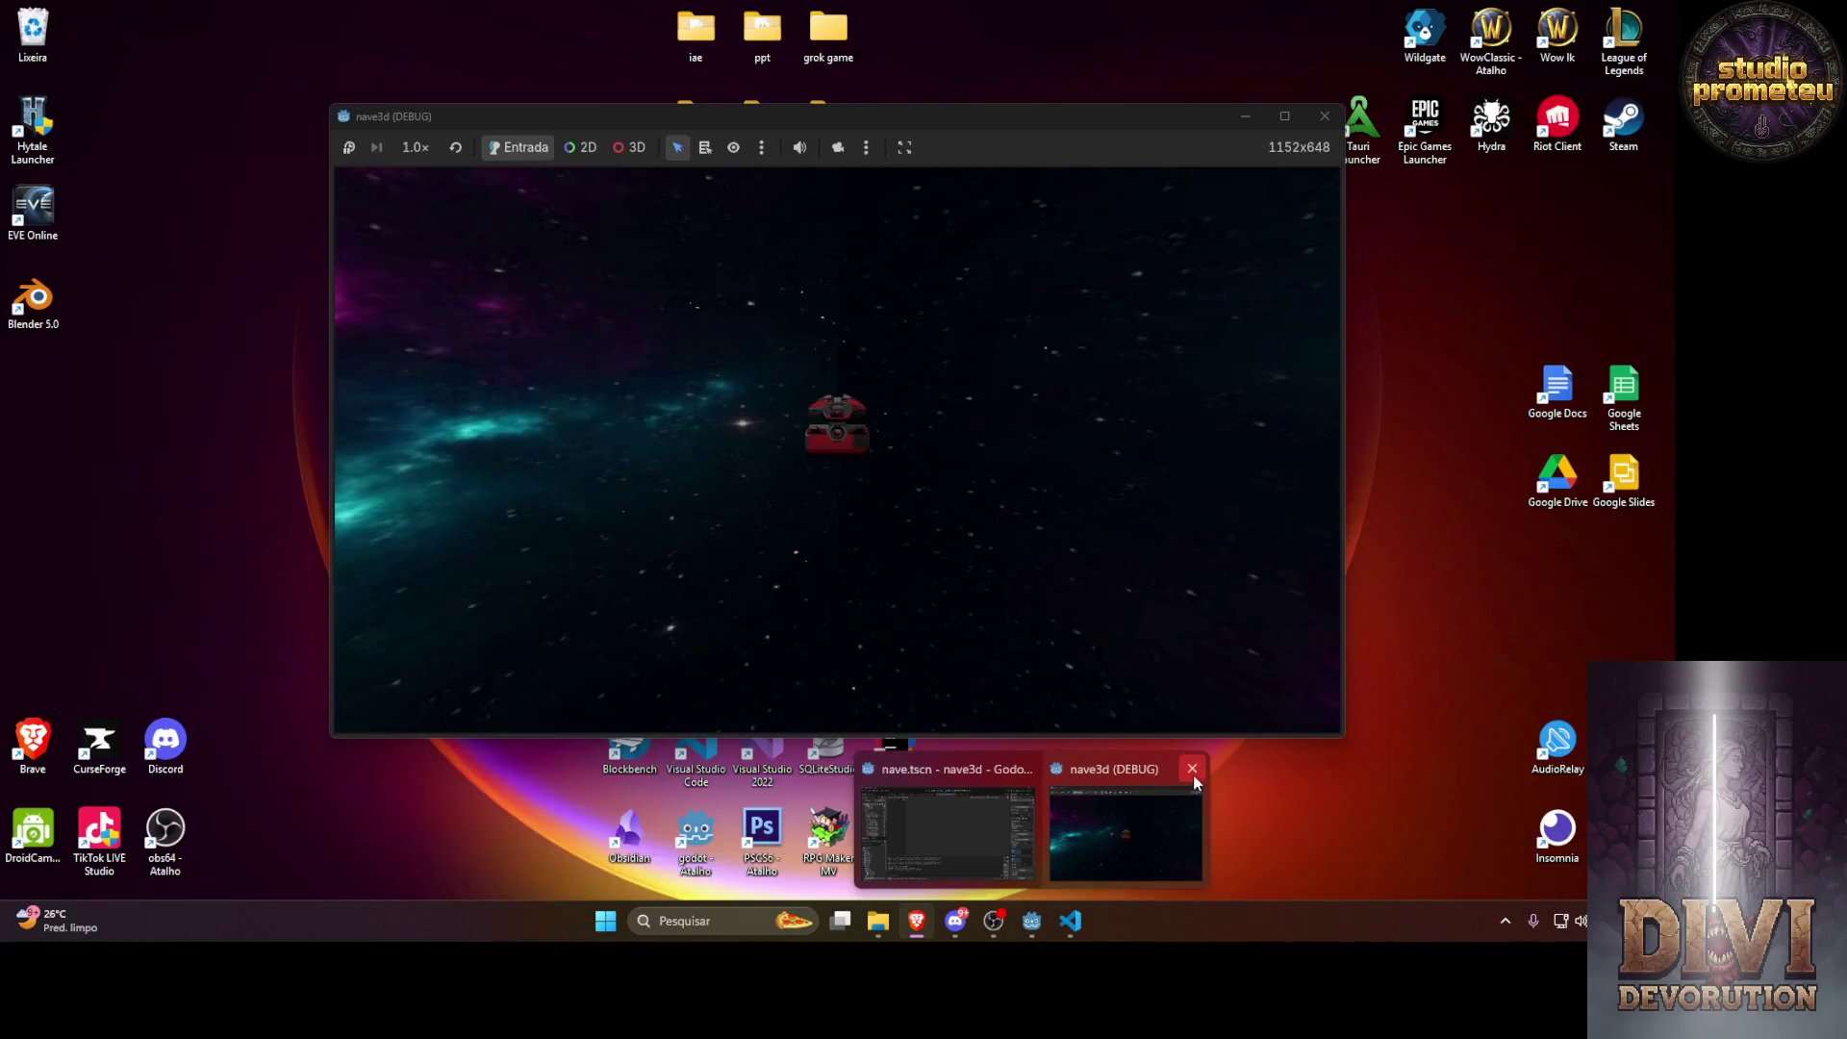
click(1192, 769)
click(1070, 920)
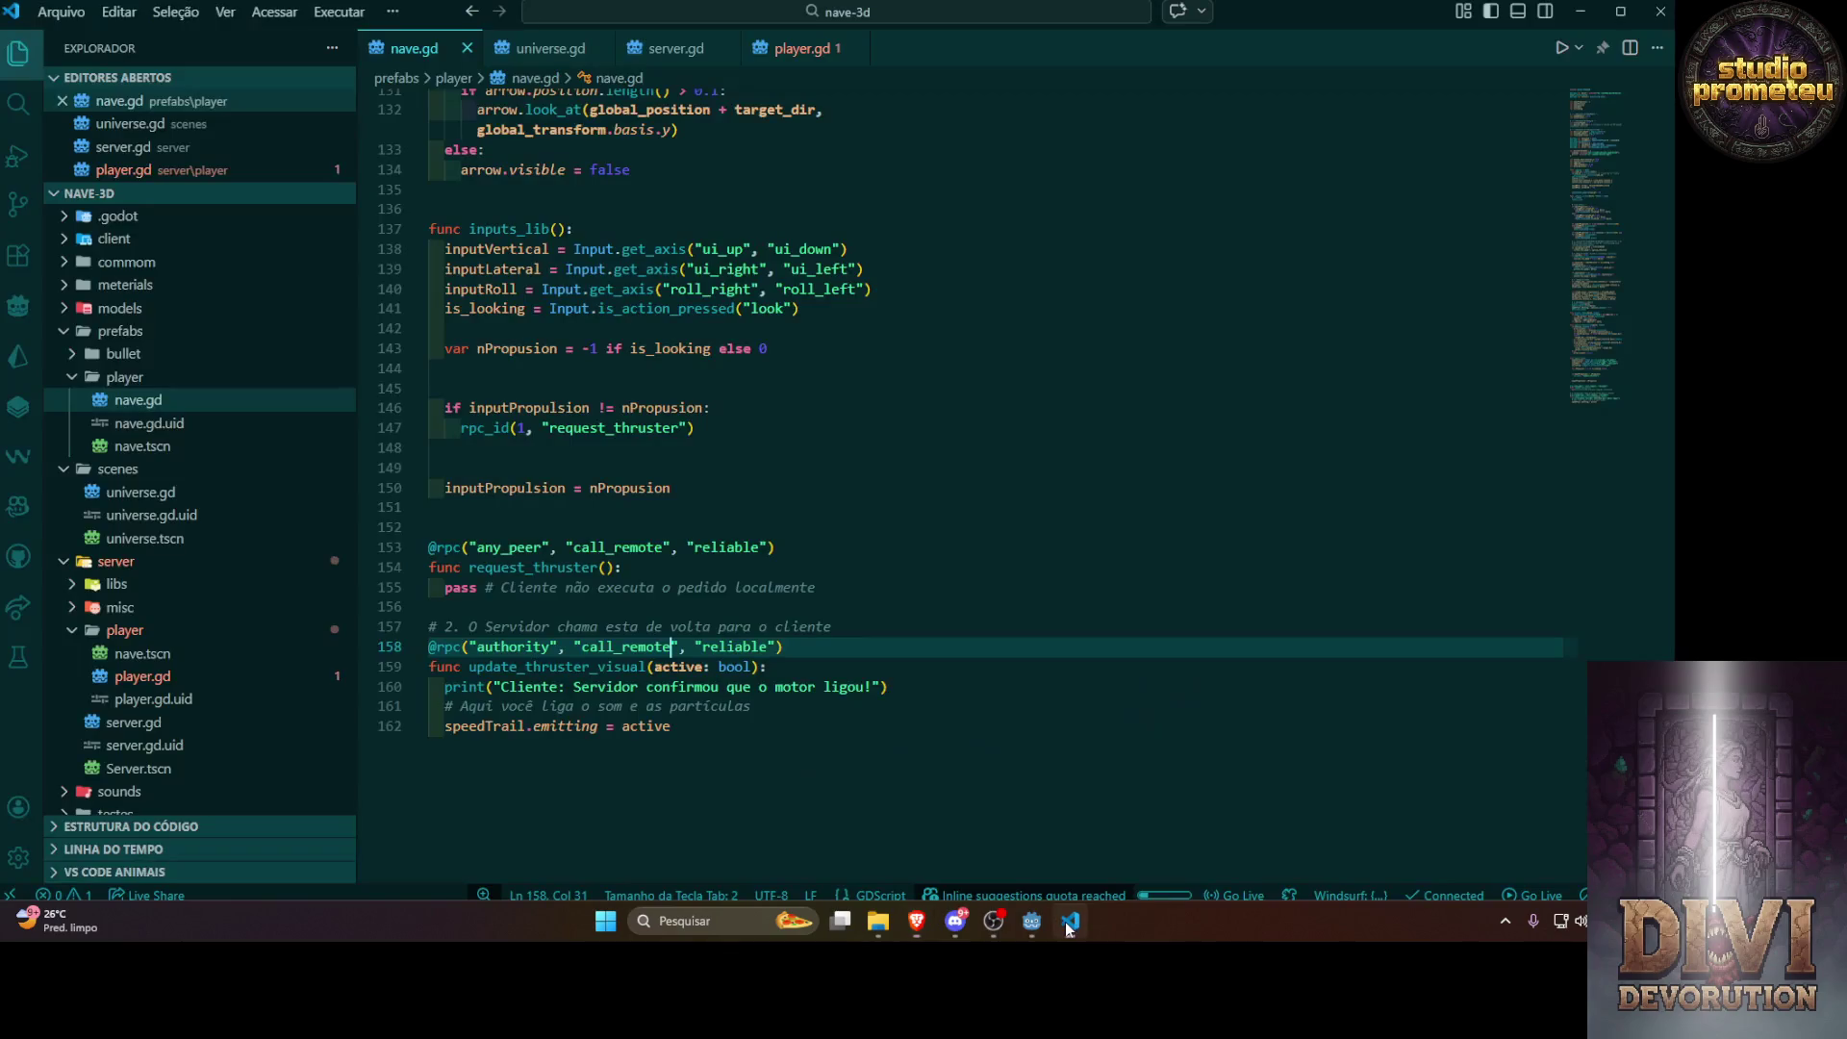
click(1044, 930)
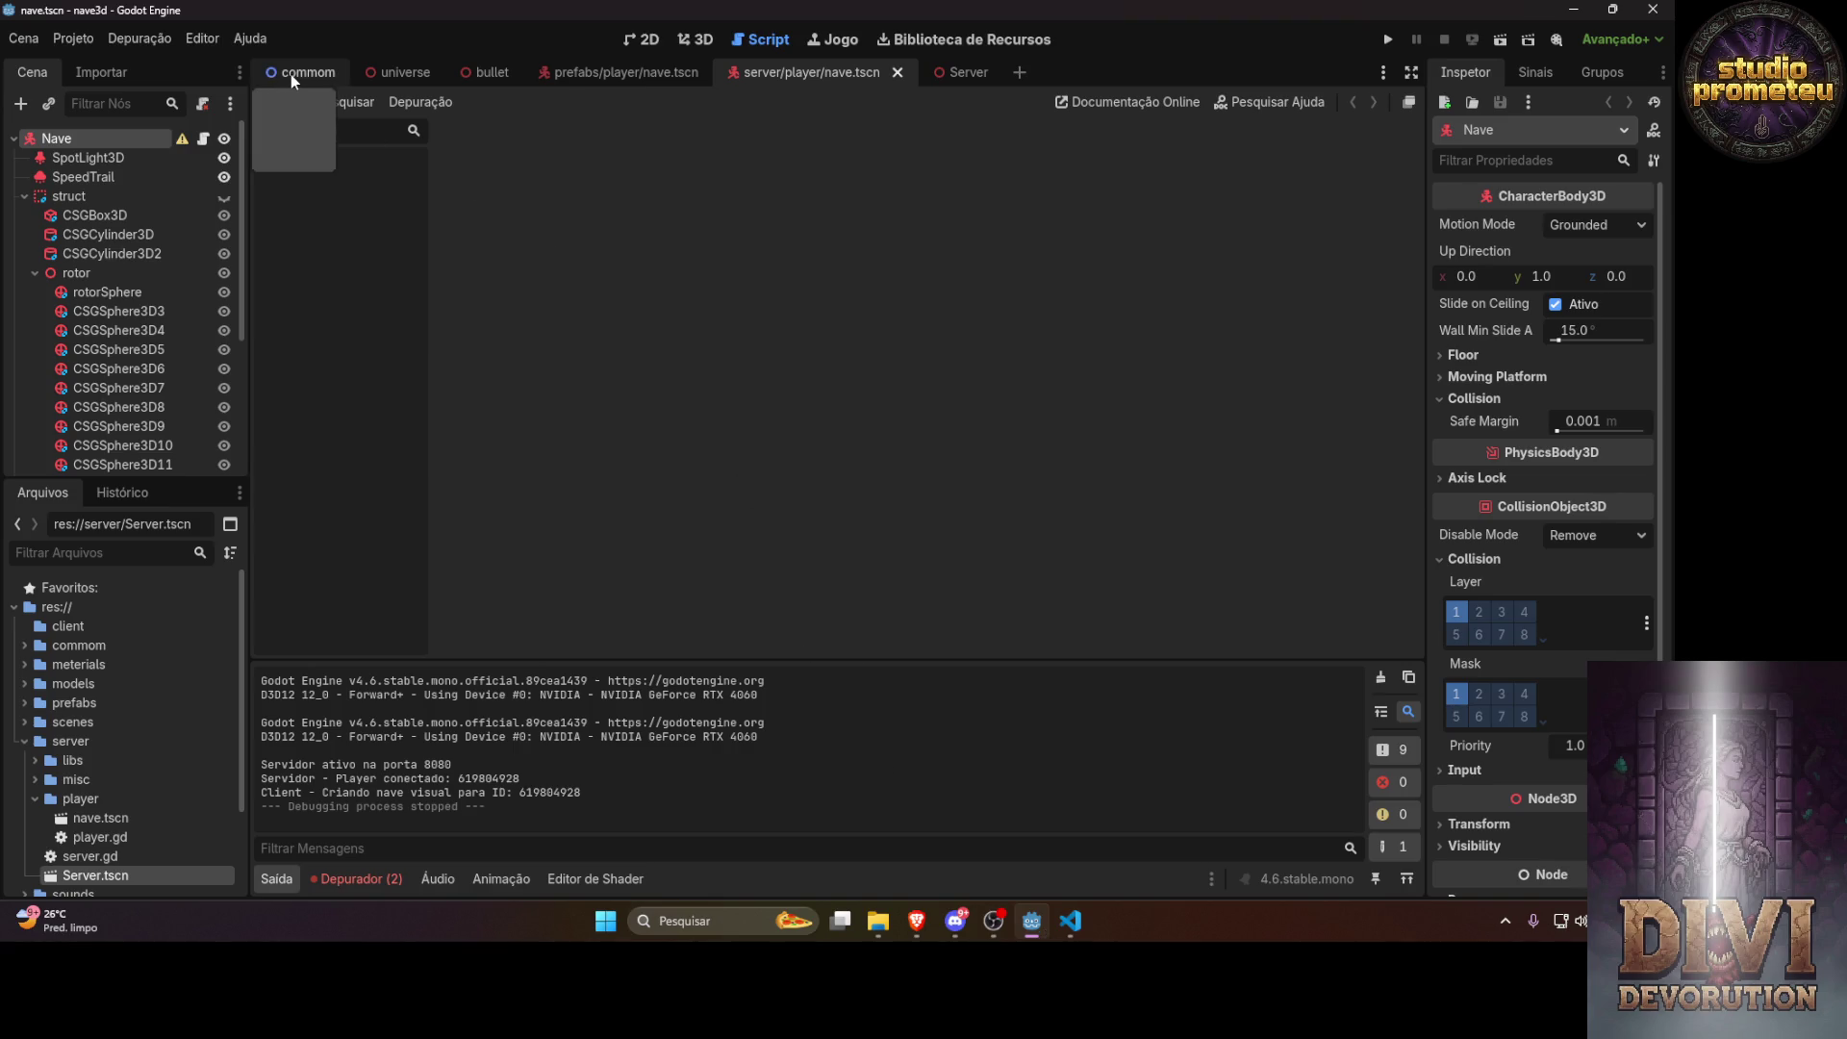
click(916, 921)
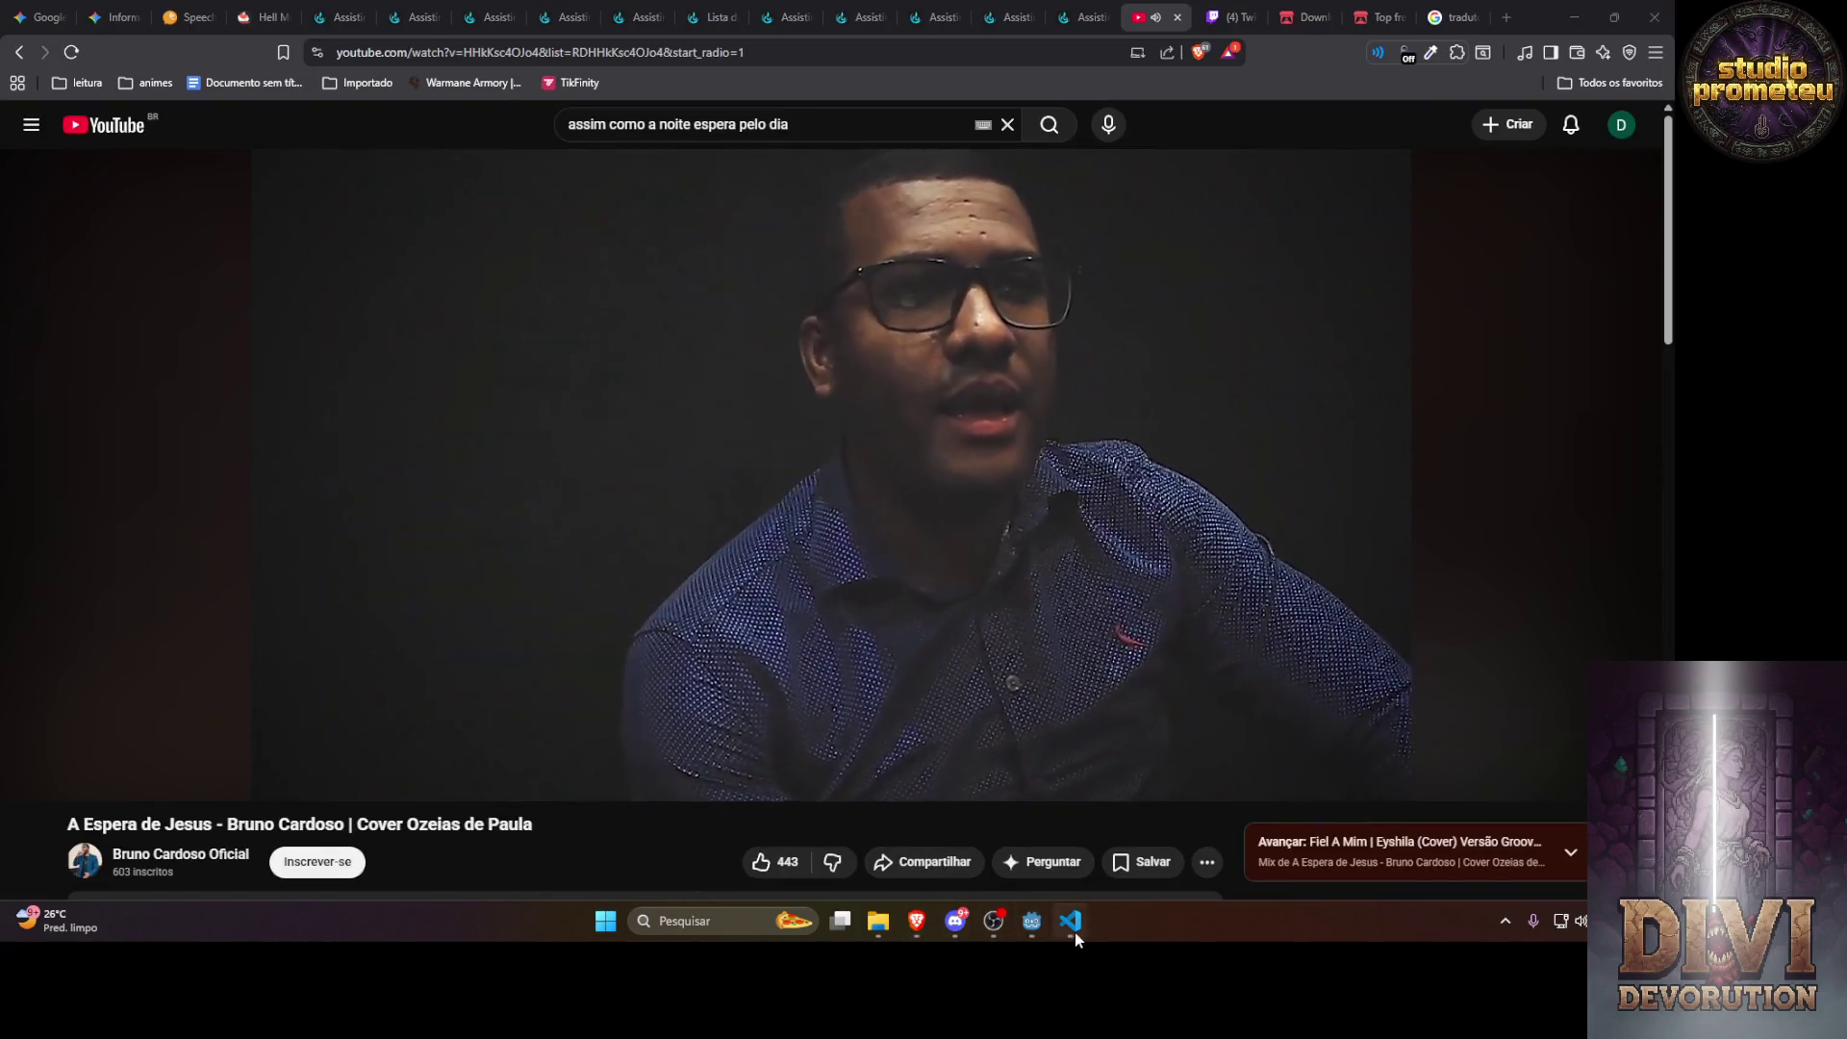
click(1071, 920)
click(938, 548)
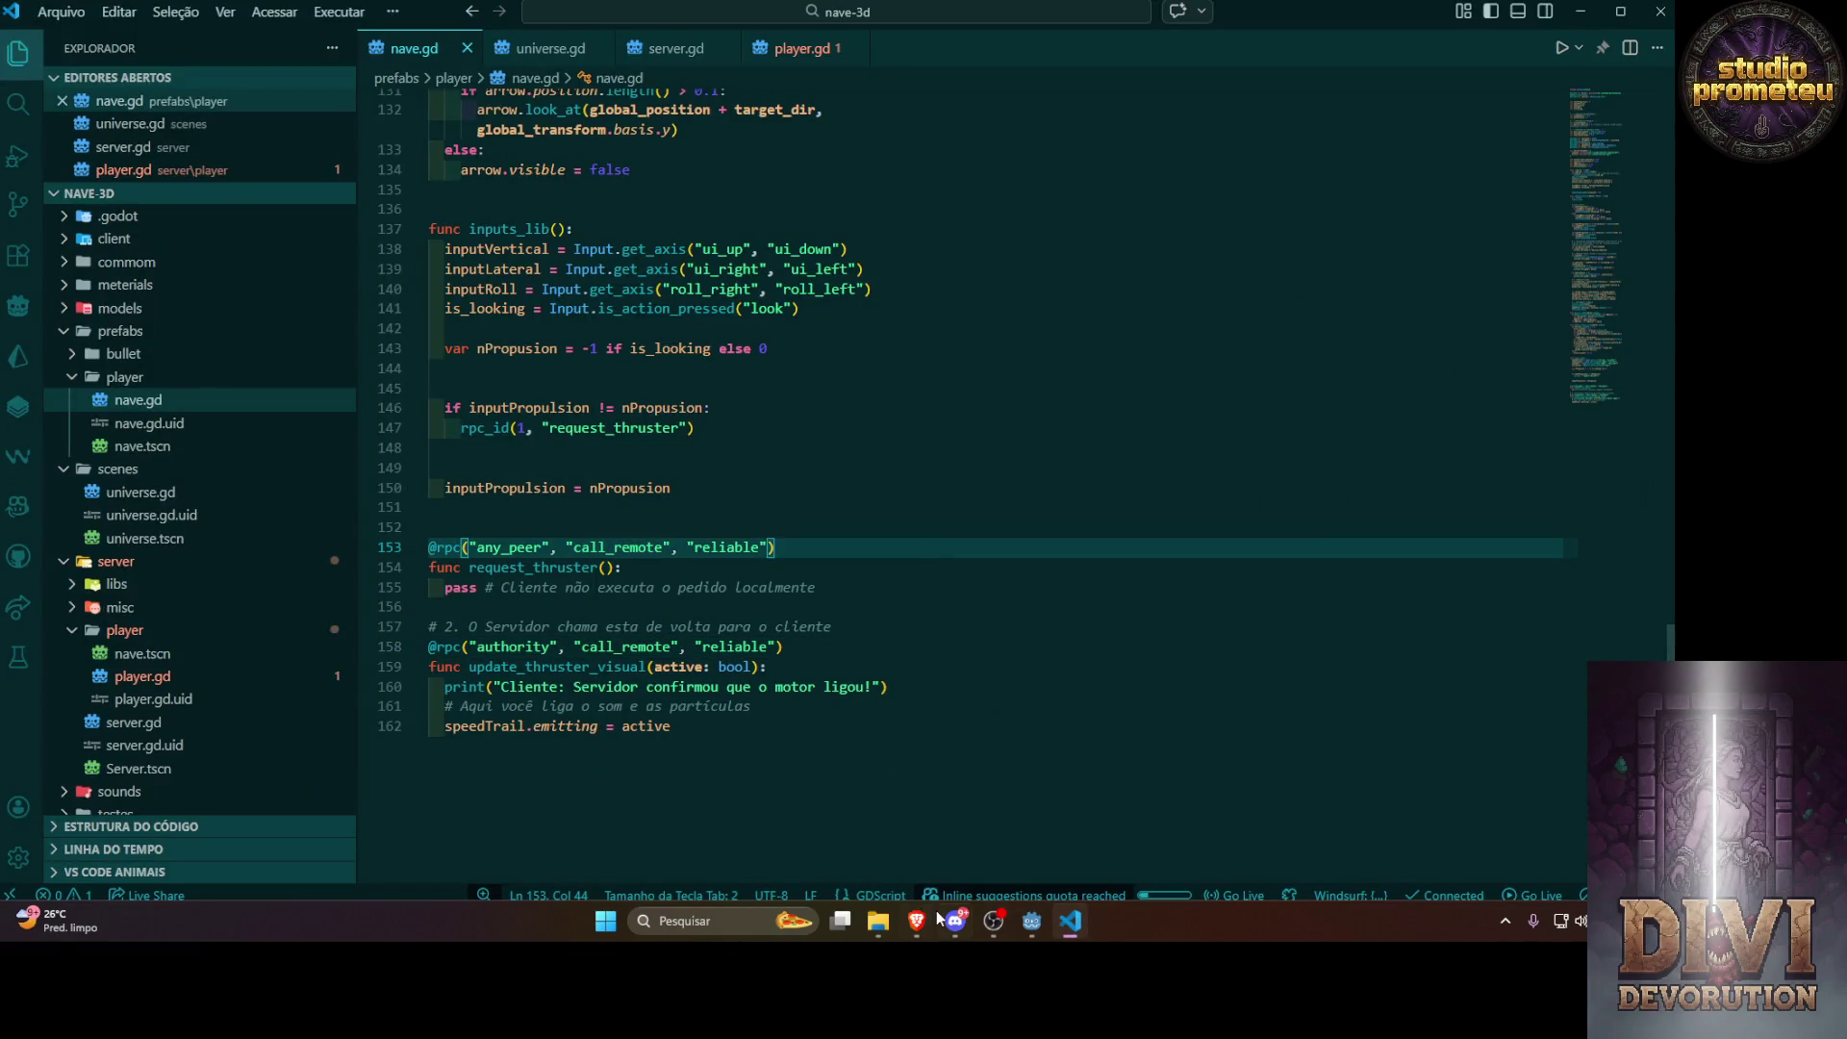
Return to the browser's Gemini chat about sending game data
click(955, 920)
click(916, 921)
click(39, 16)
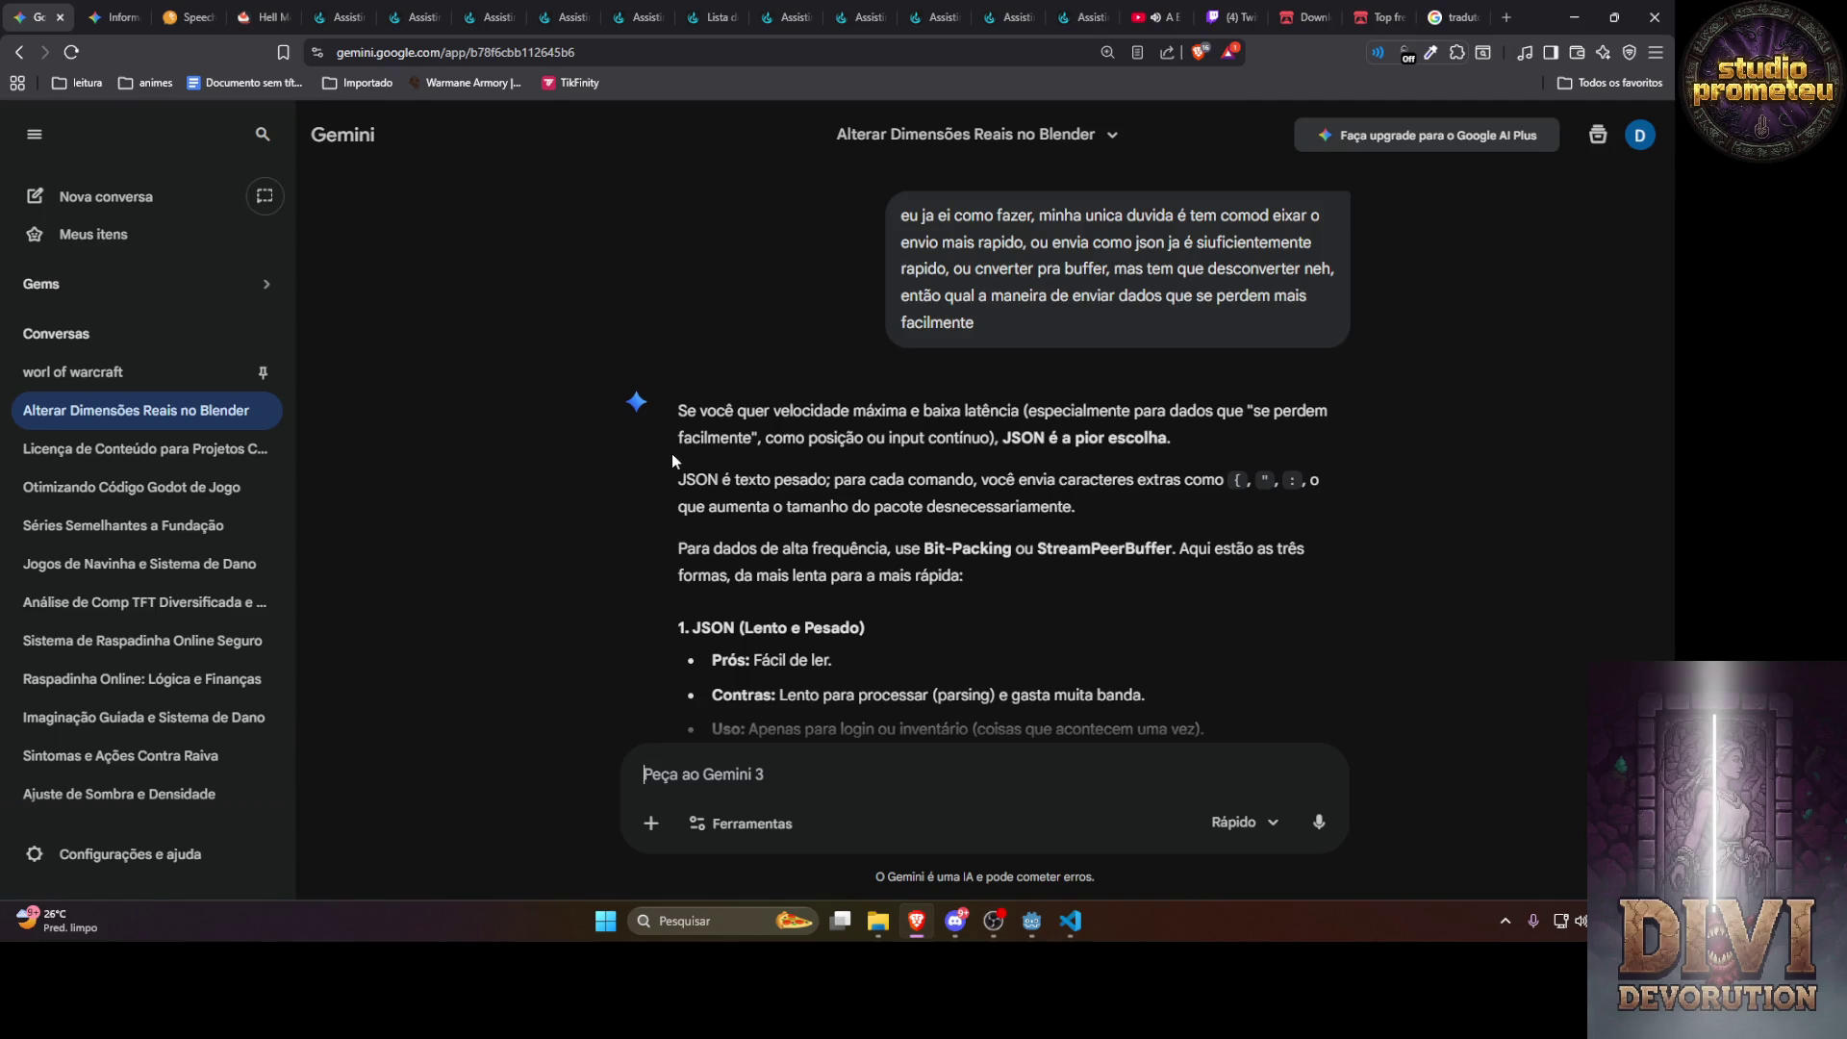
Ask Gemini whether a flag system stays viable if every send encapsulates and every receive decompresses
scroll(671, 453, down, 3)
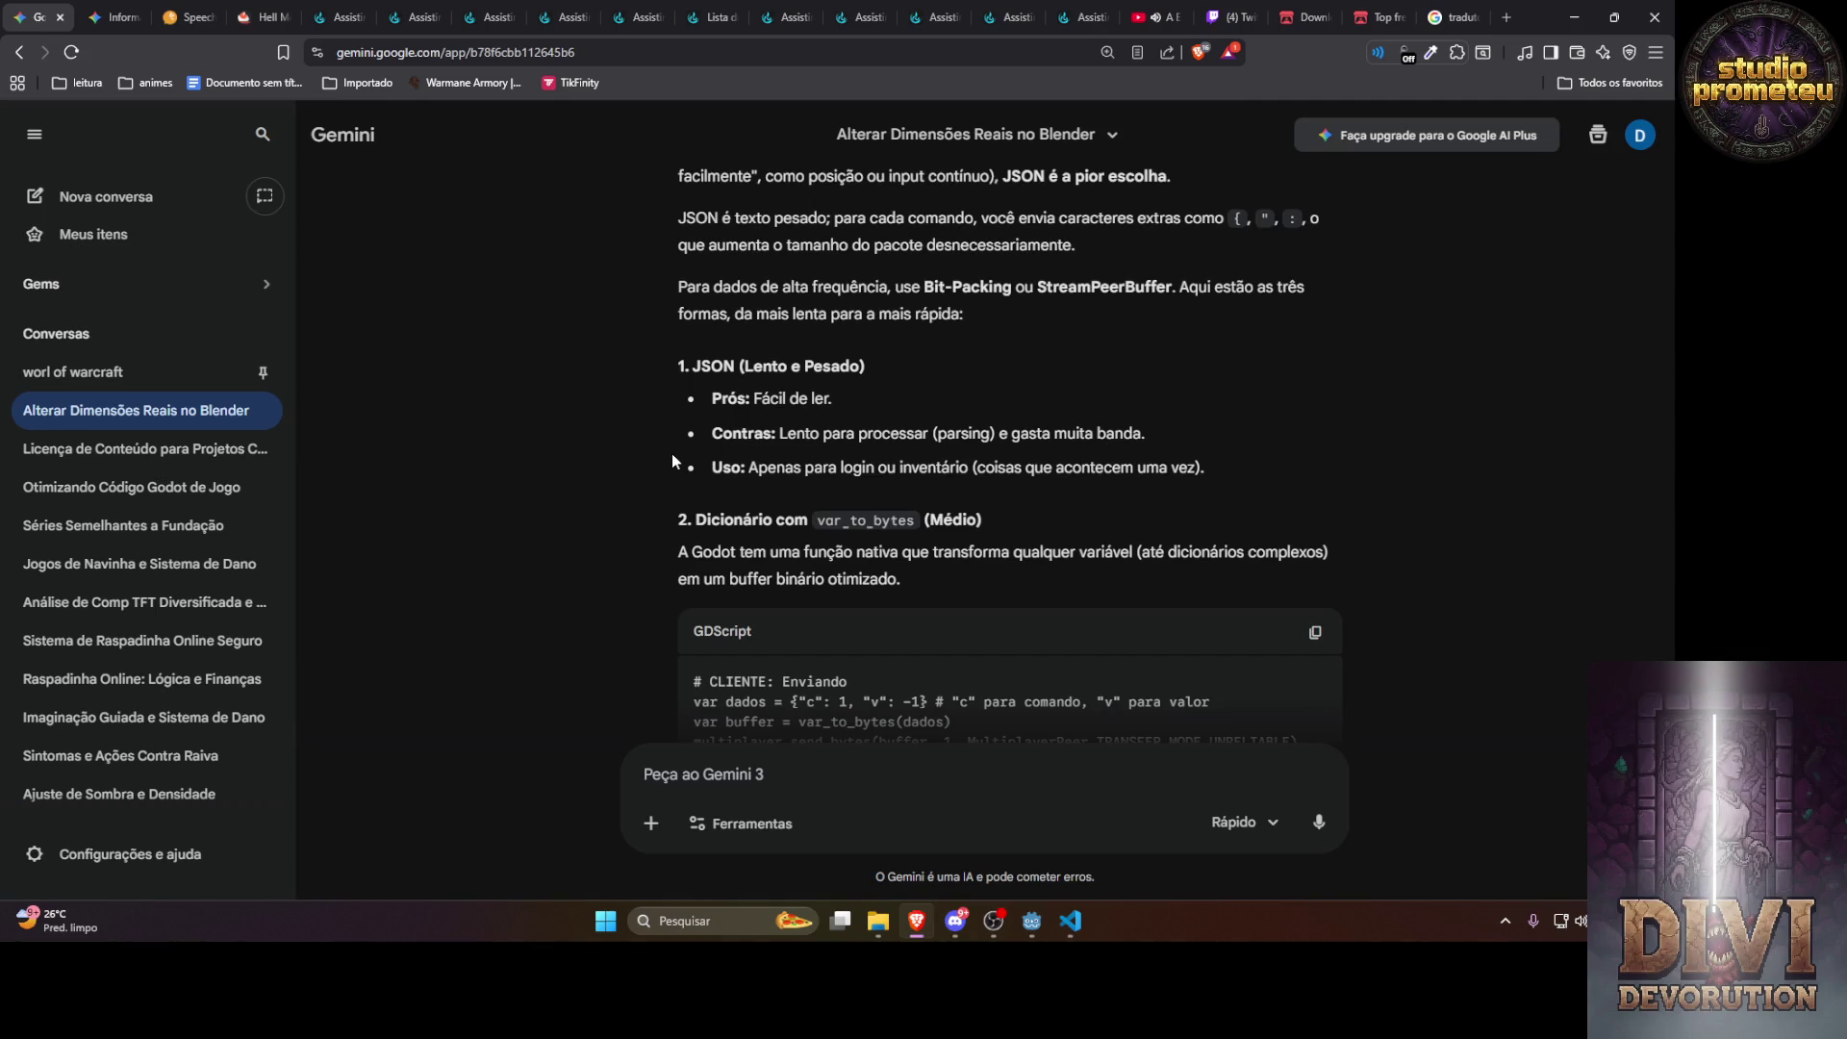
scroll(671, 459, down, 4)
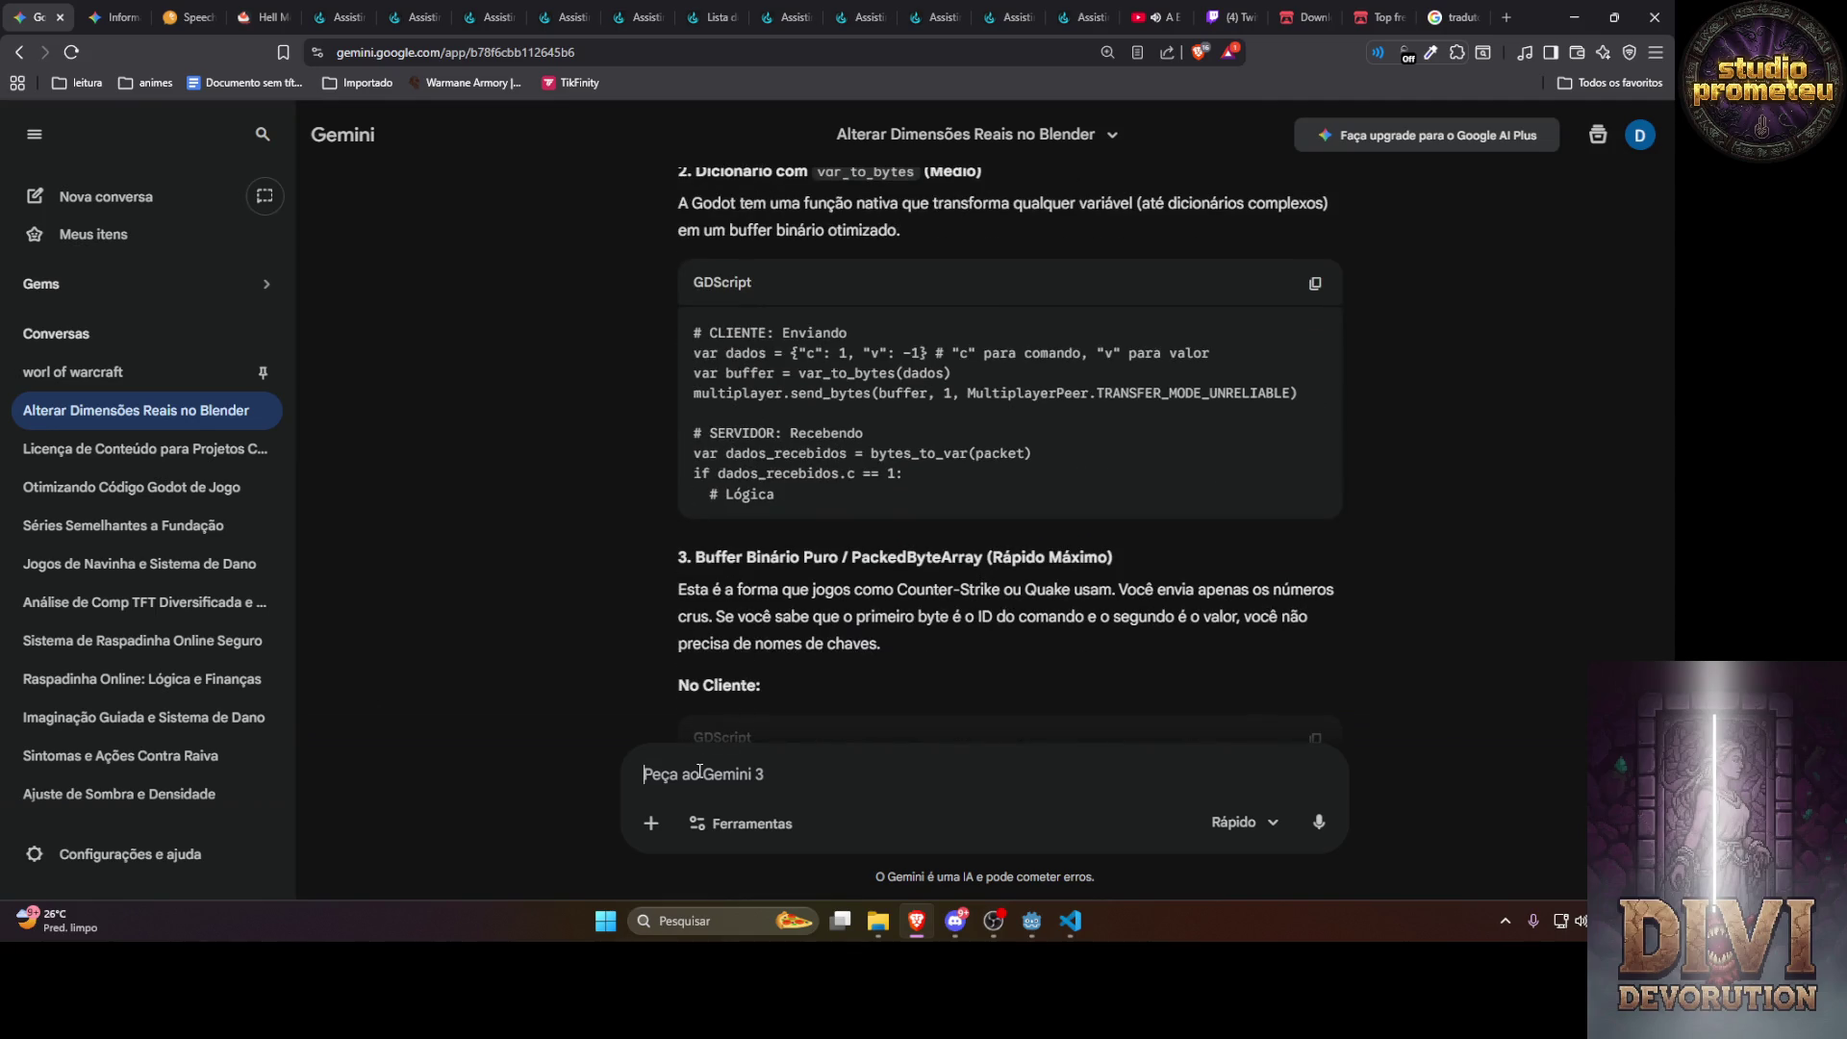
text(as sempre )
text(q a envio )
text(a enca)
text(psulamento)
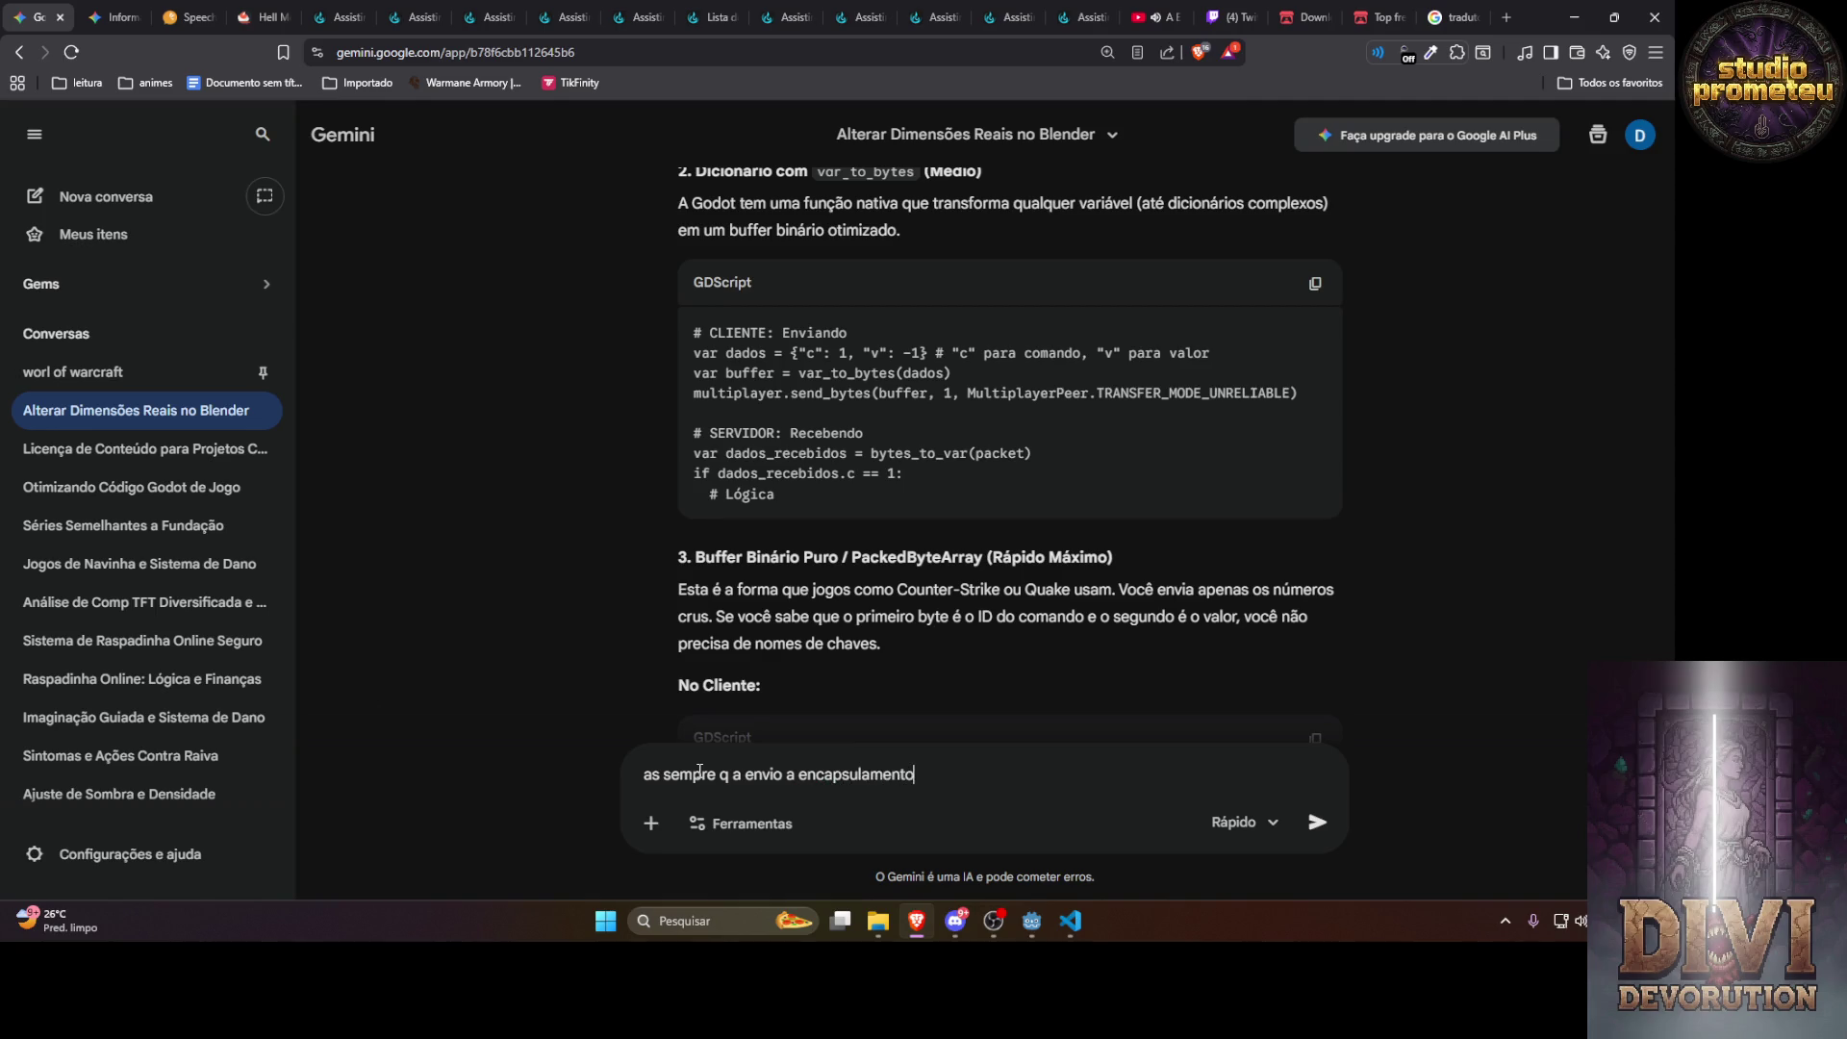
text( e sempre q há)
text( recebiment)
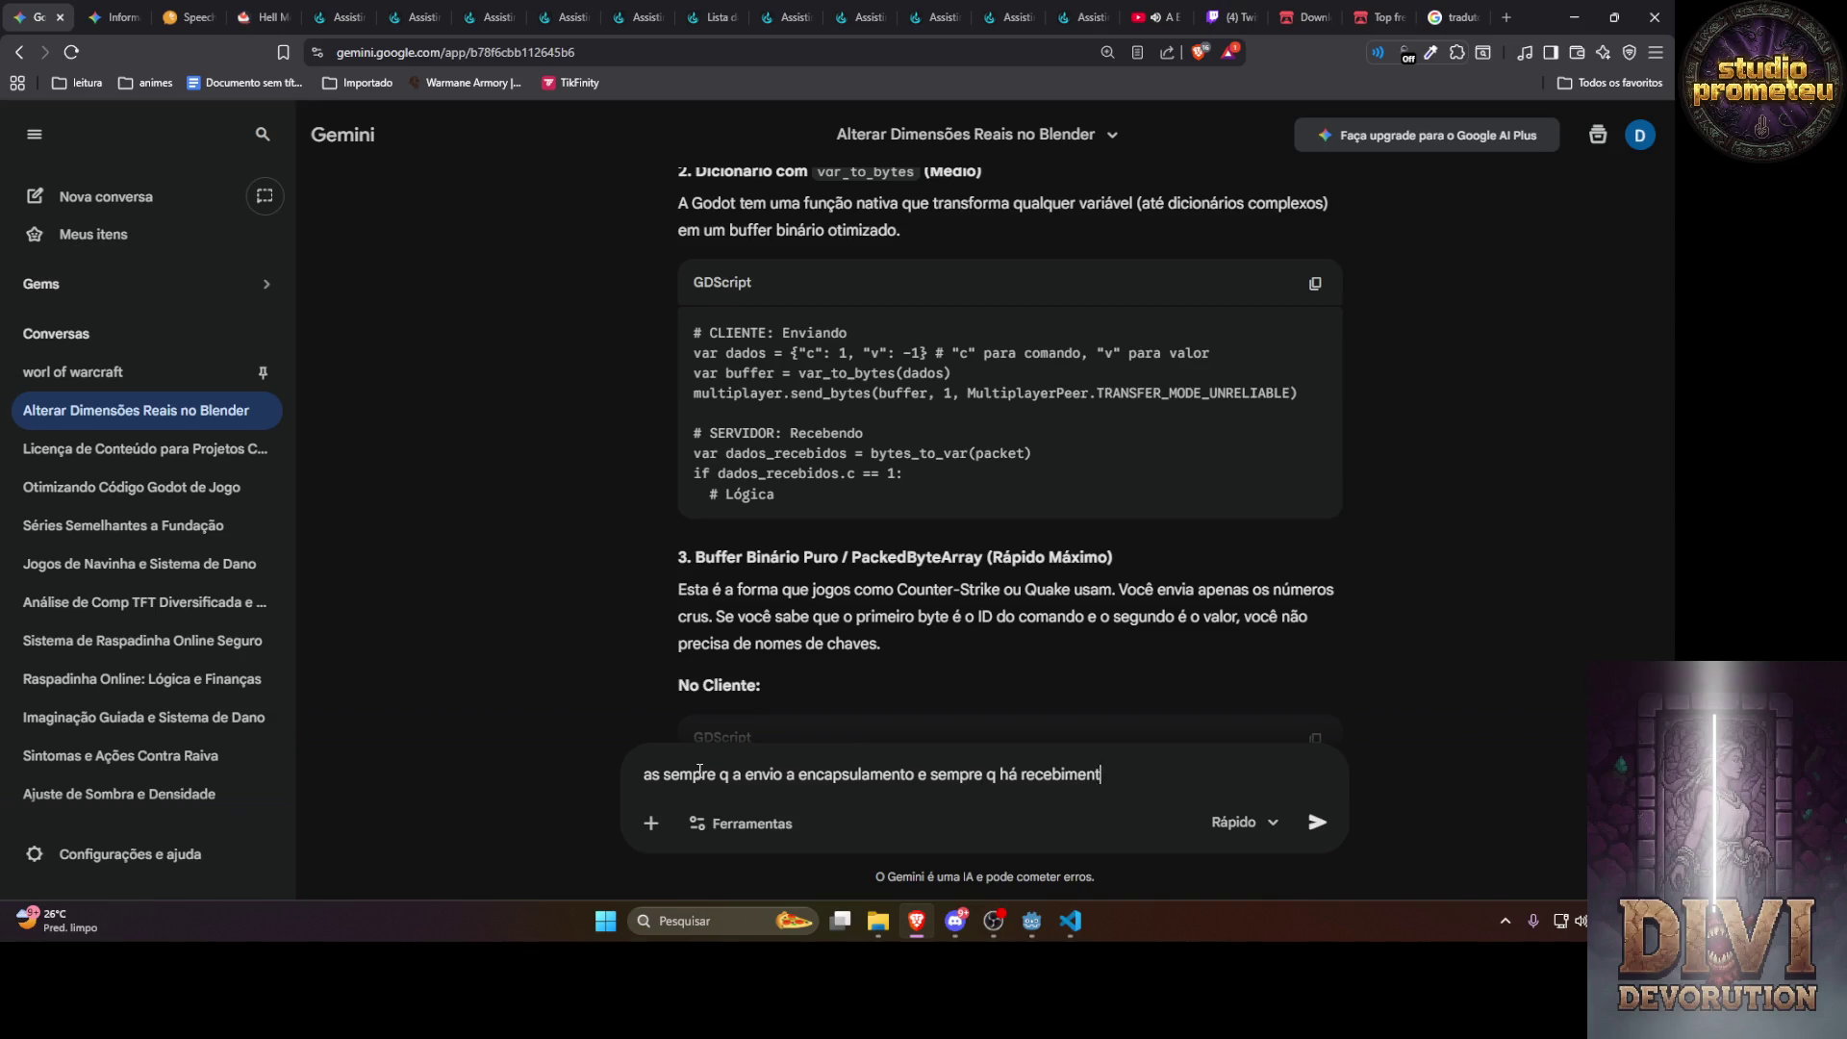
text(o as )
text(decompre)
key(BackSpace)
key(BackSpace)
key(BackSpace)
text(em que conver)
text(ter,)
text(por que)
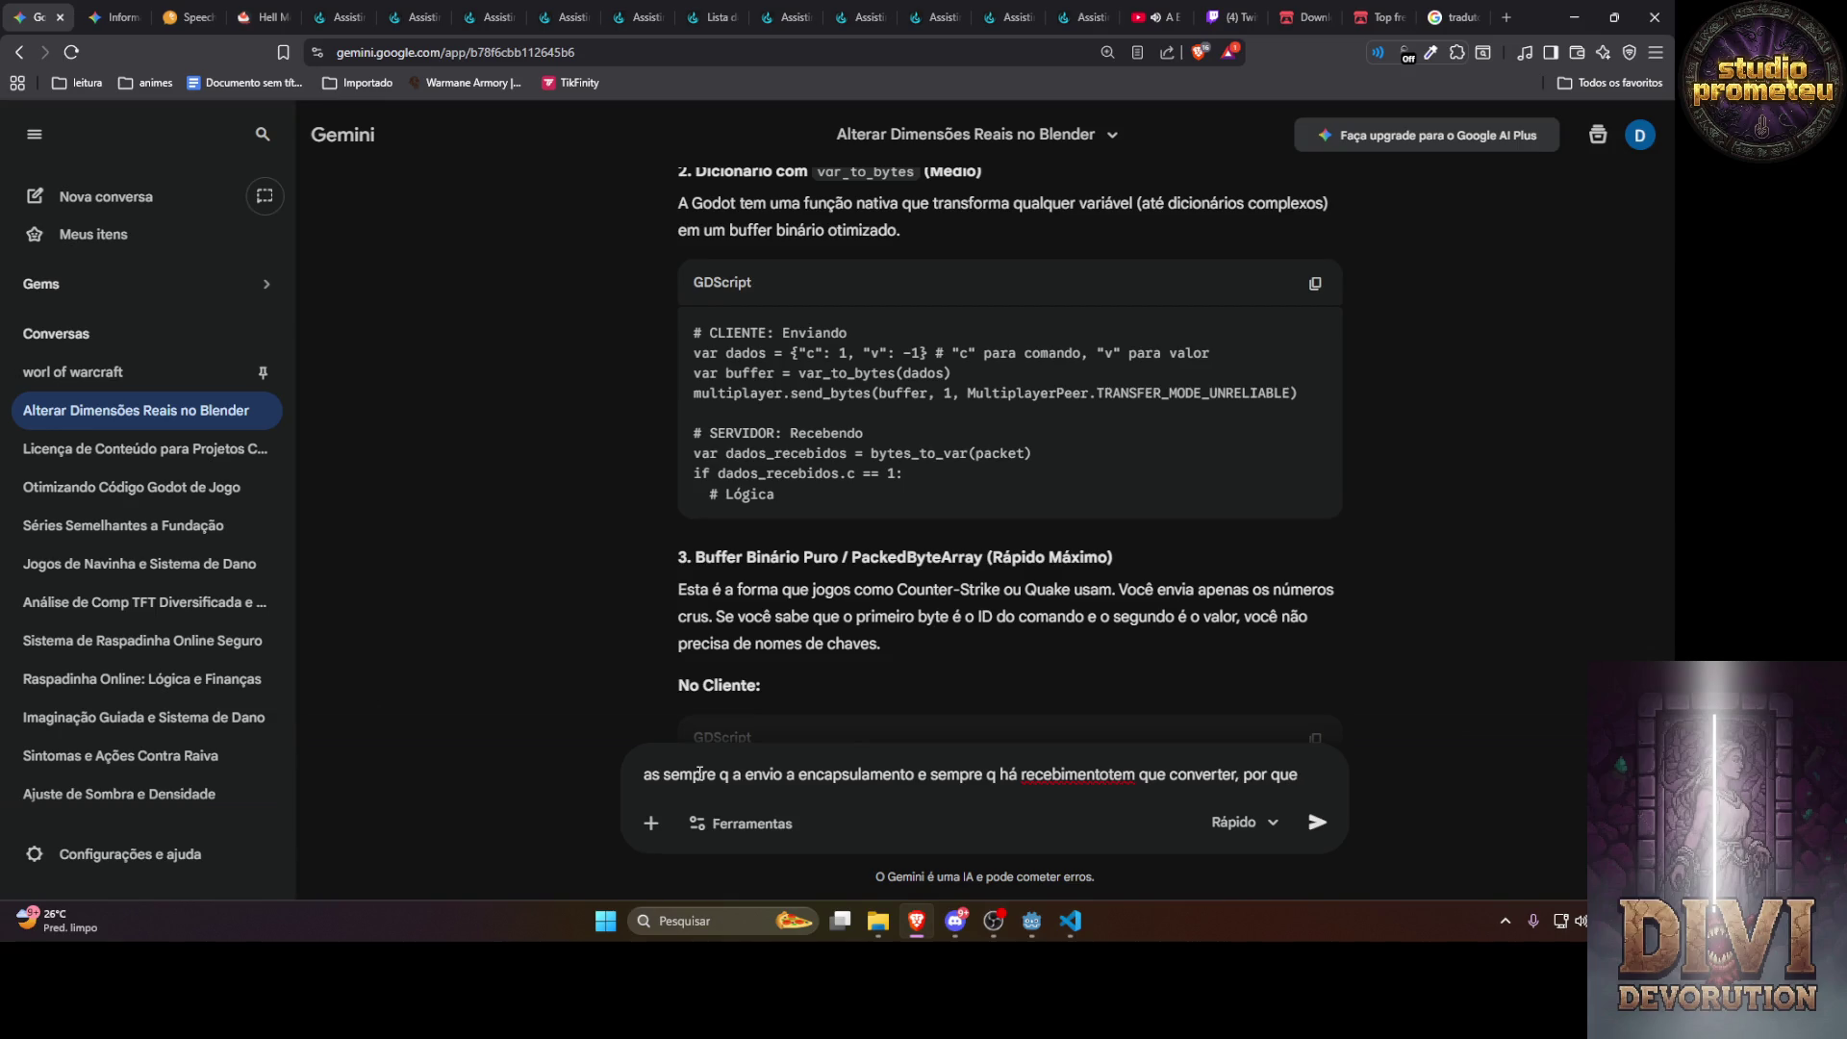
text( vou f)
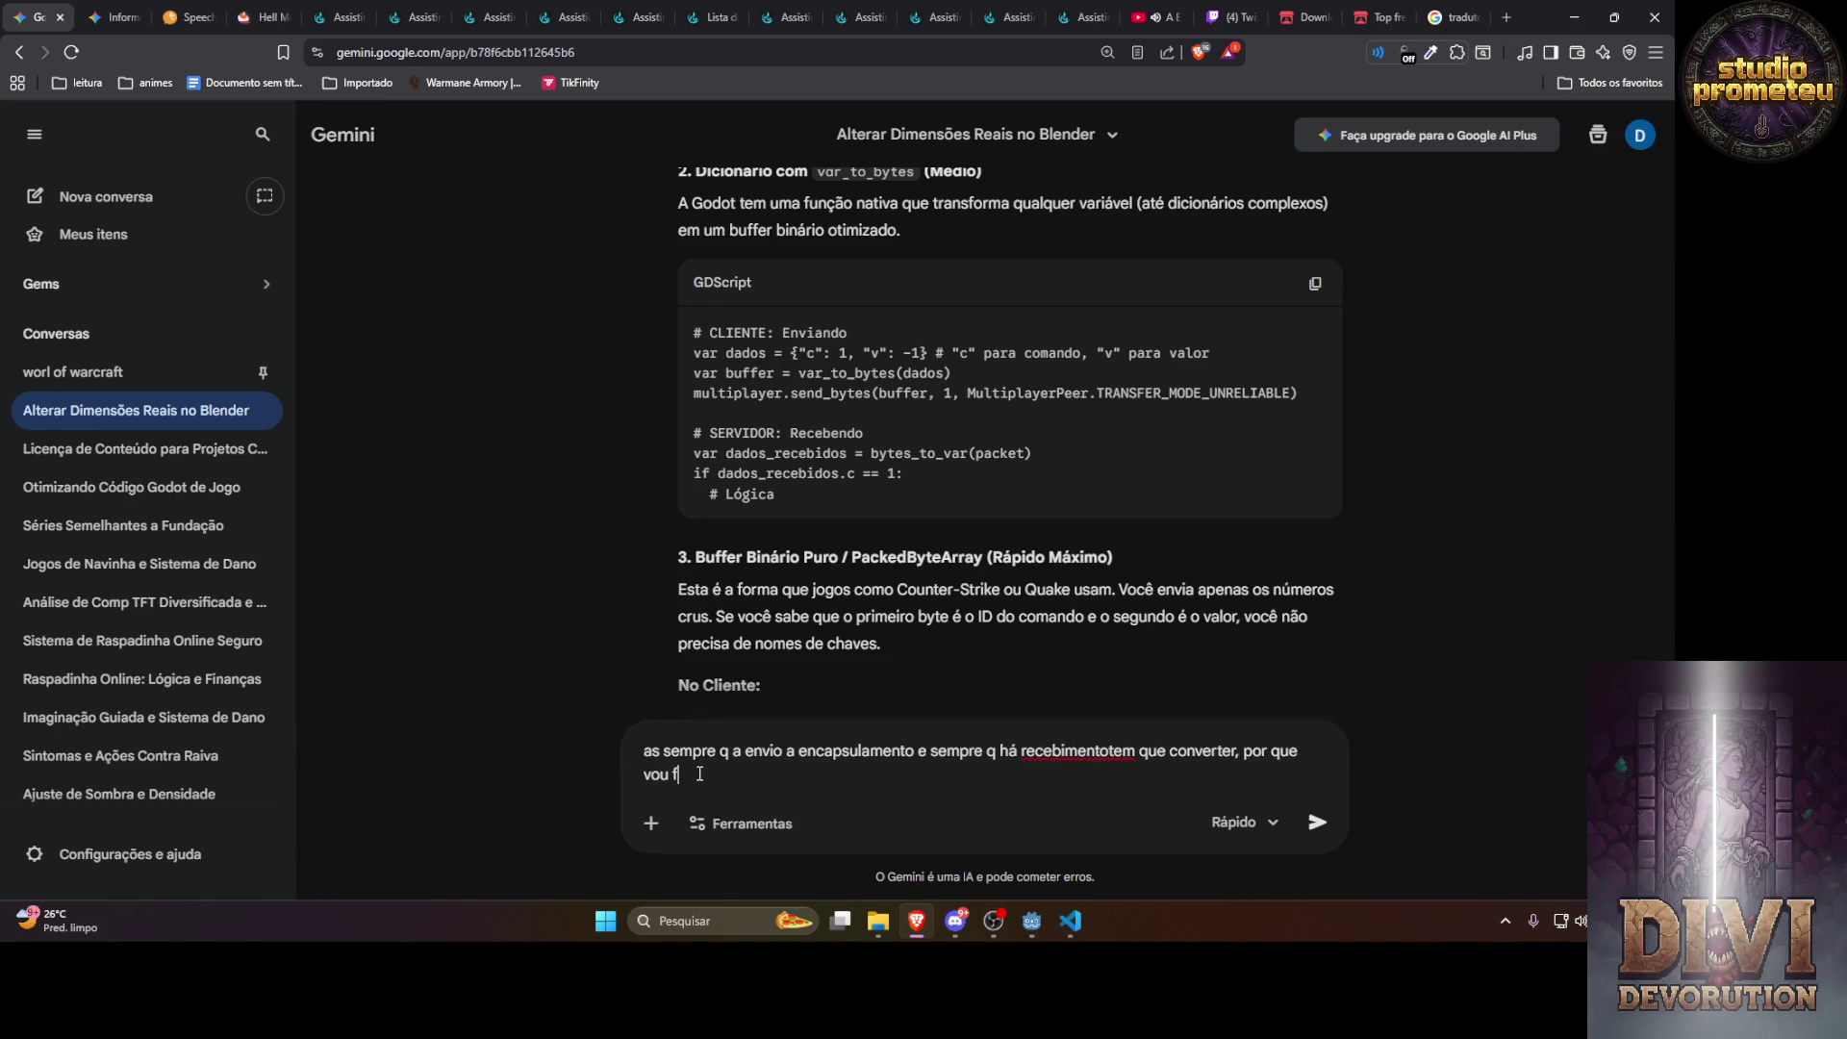
text(azêum sisema de fl)
text(ags e)
text( tals, ainda sim)
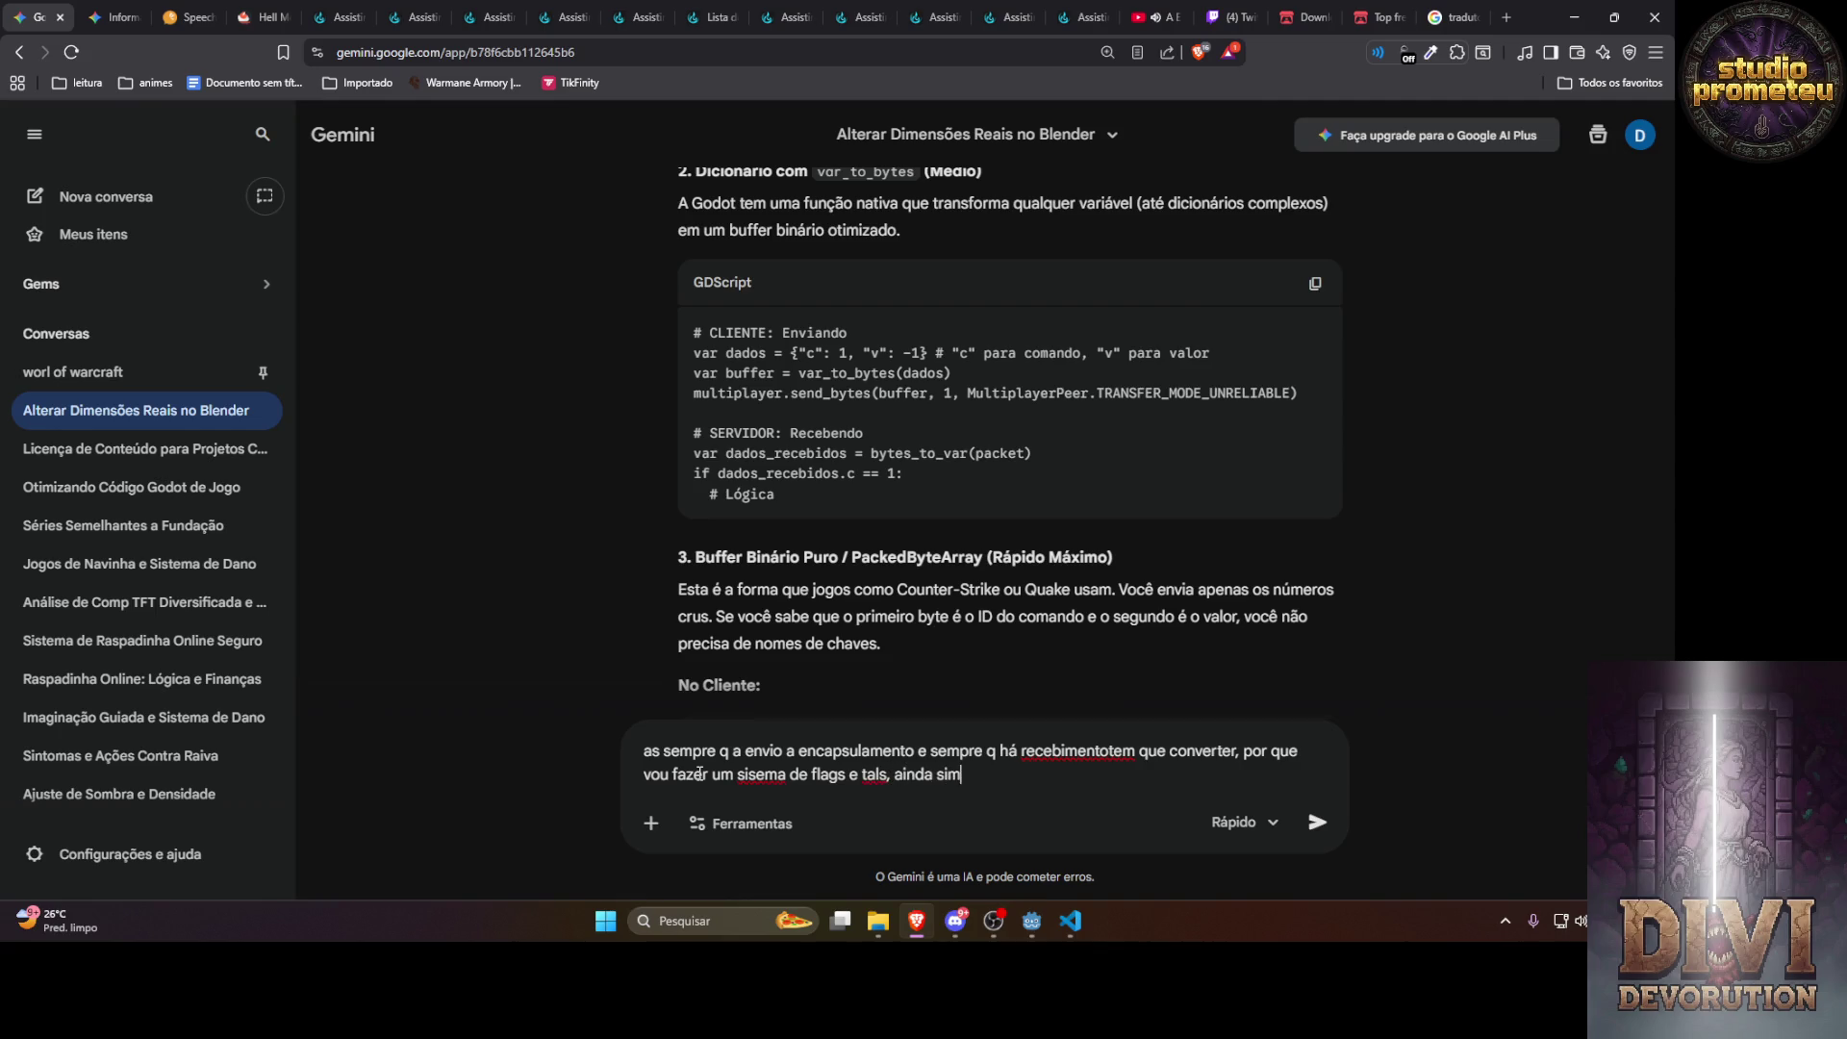
text(viavel)
key(Return)
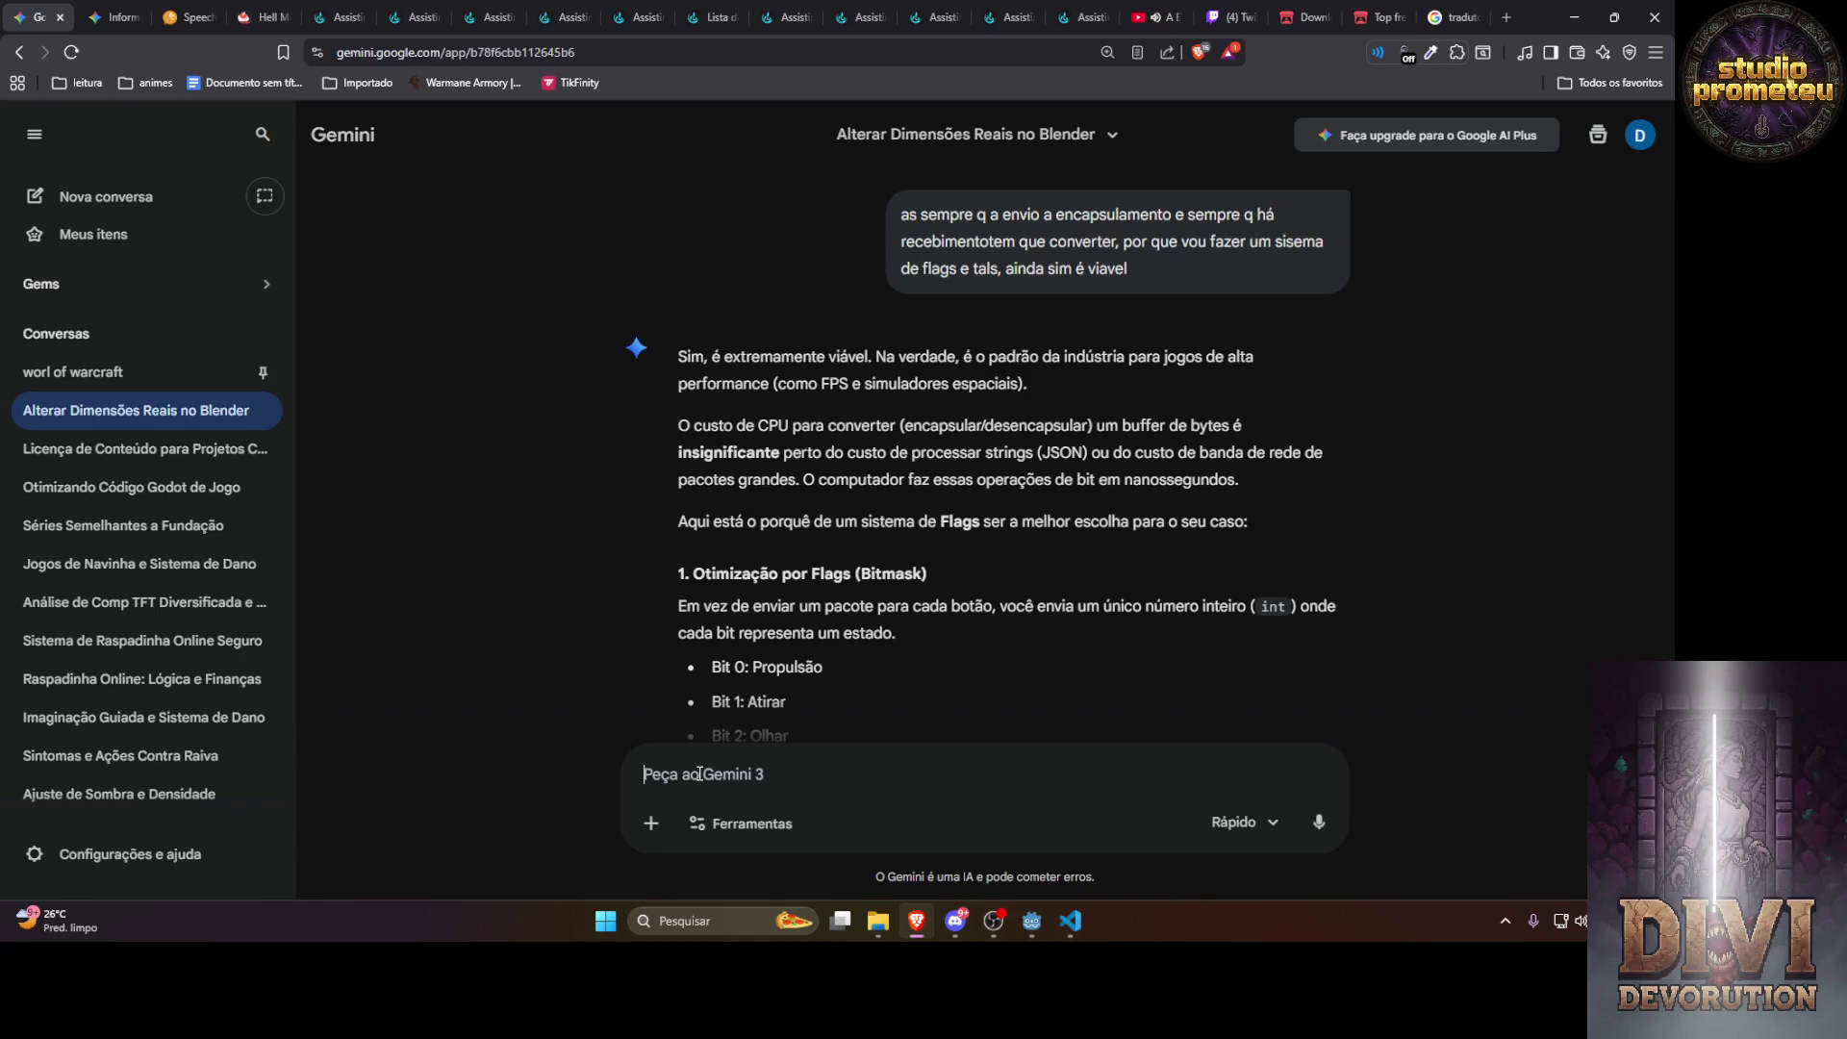
Scroll through Gemini's flag-system reply down to its 'Resumo para Performance' summary
scroll(925, 567, up, 2)
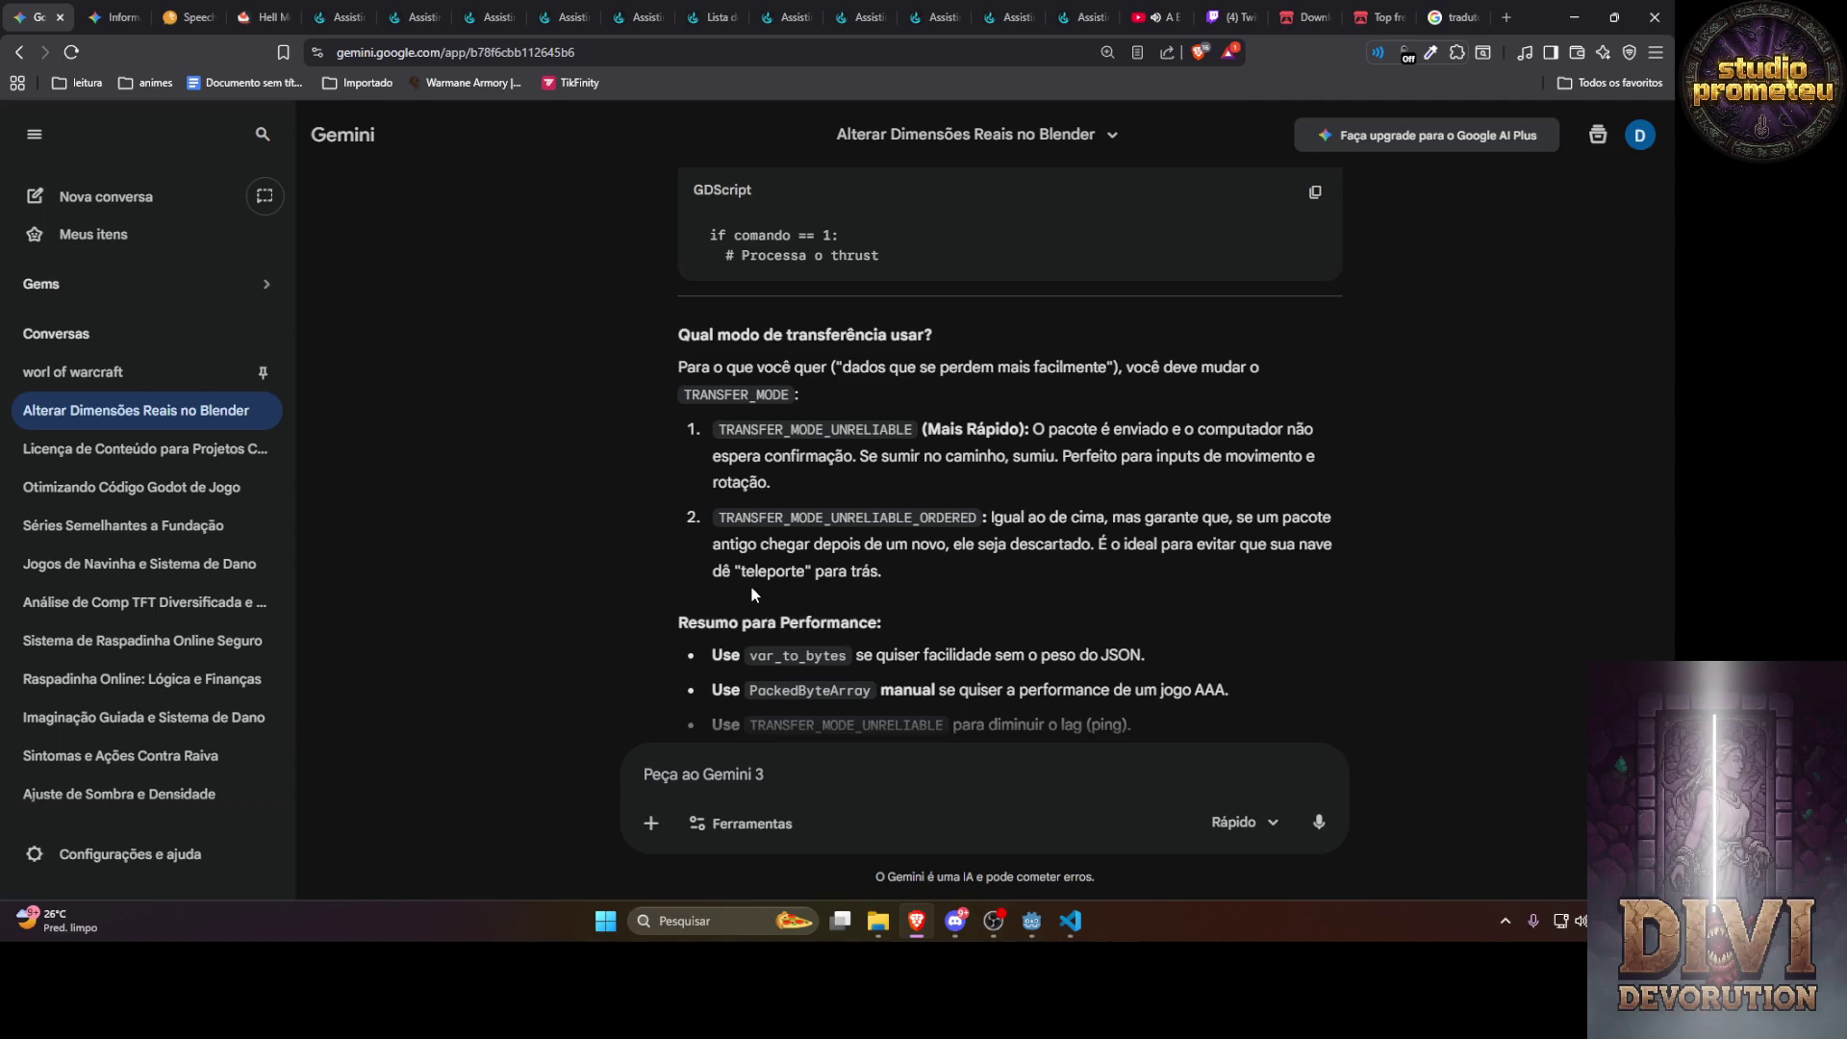
scroll(783, 583, down, 2)
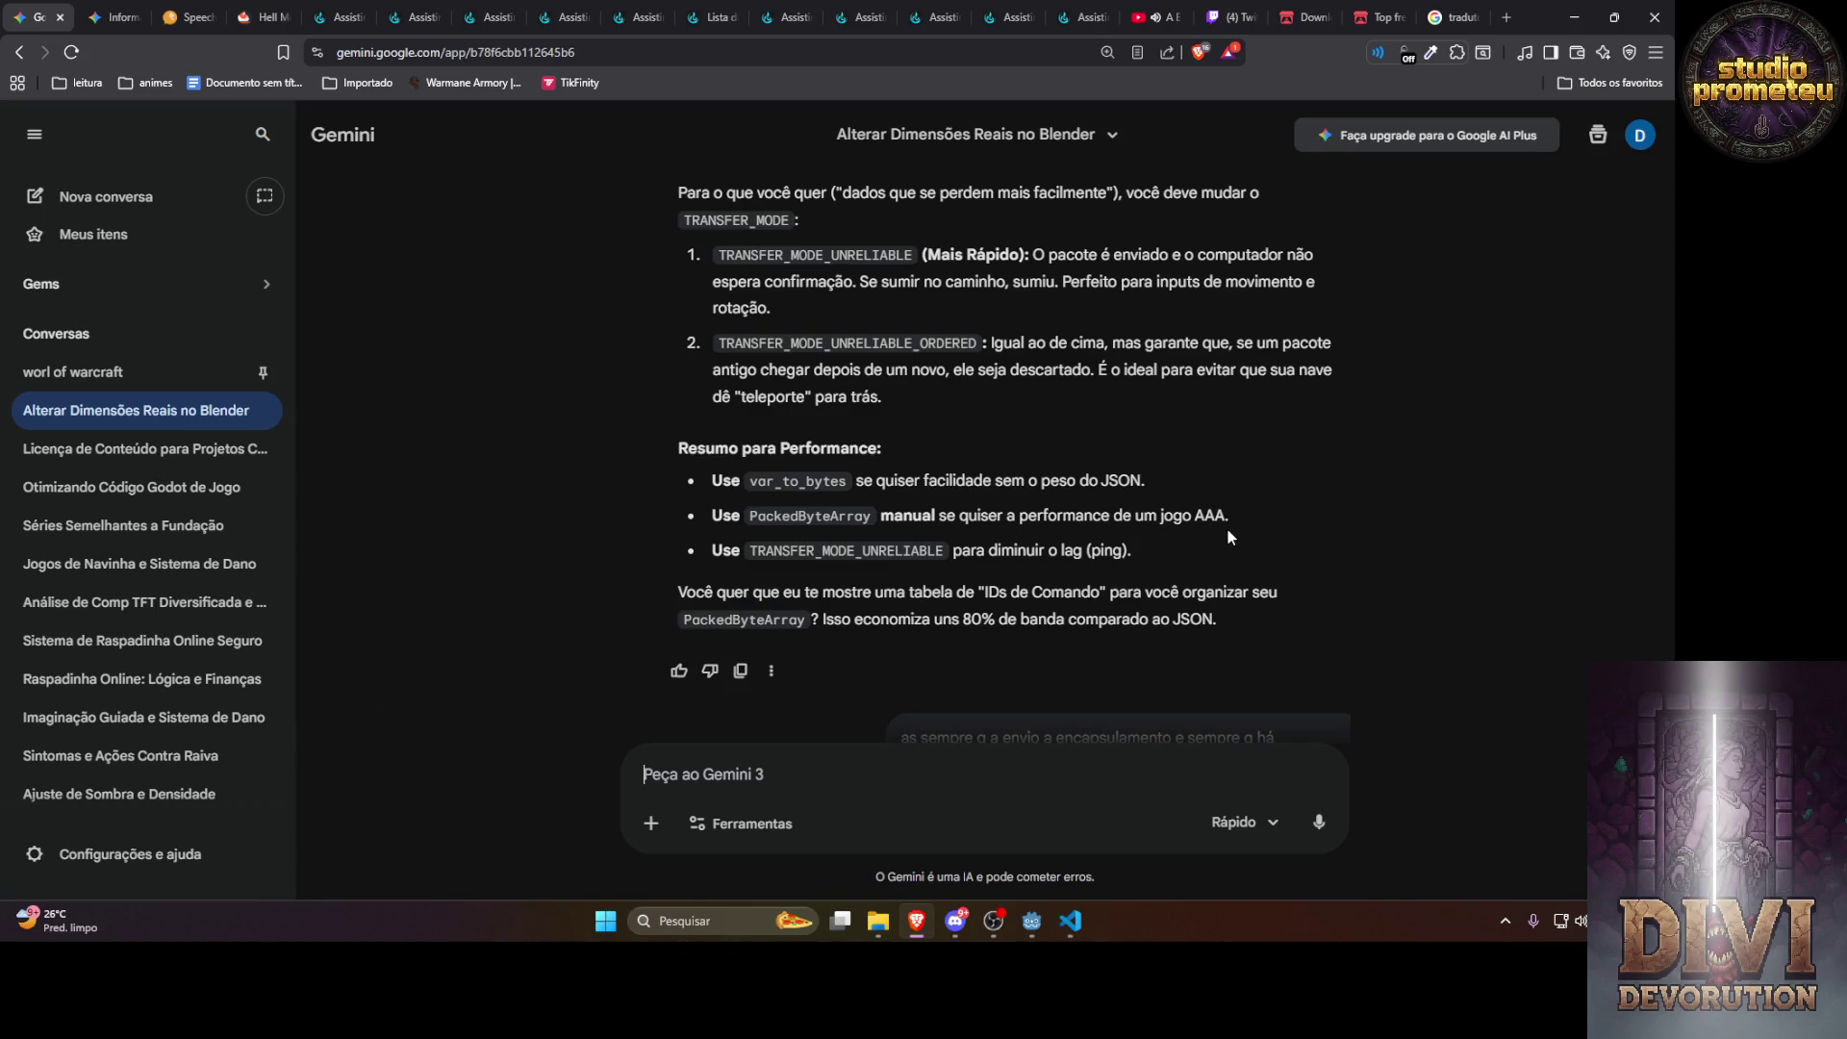
Send 'me mostra TRANSFER_MODE_UNRELIABLE e PackedByteArray', pasting both terms copied from the summary
double_click(817, 518)
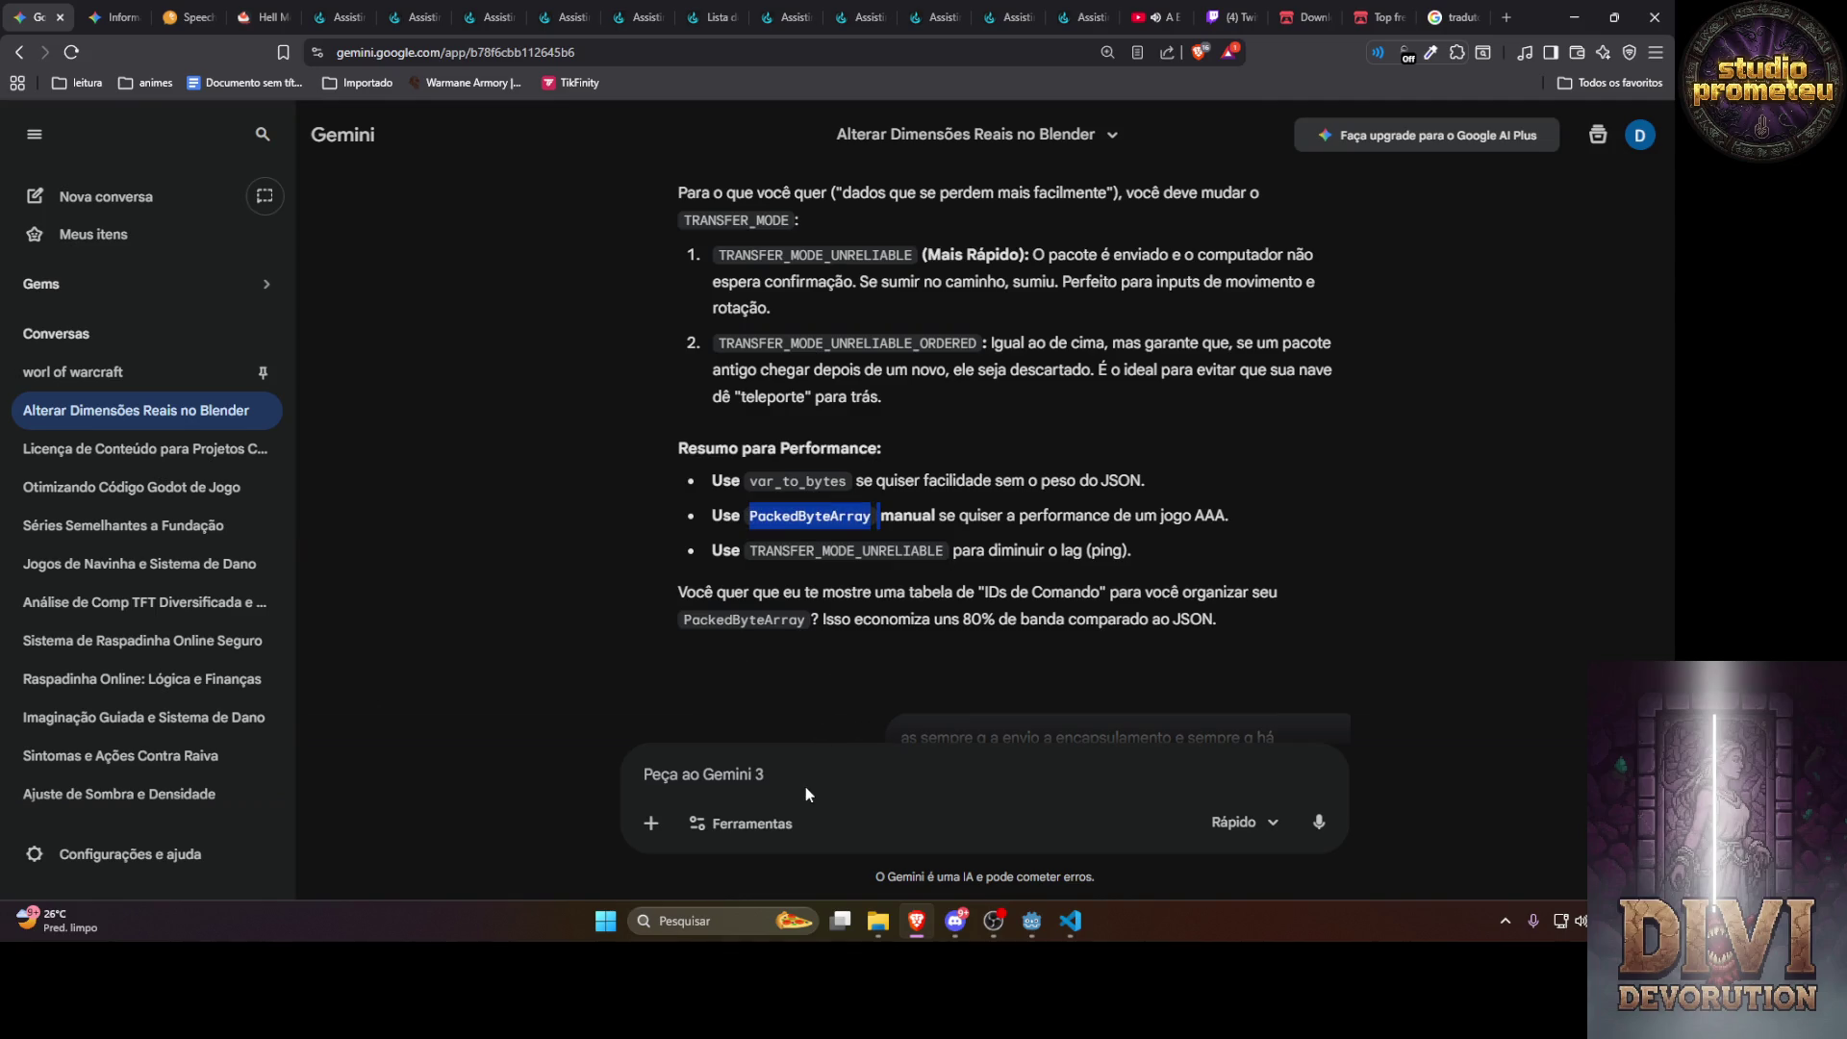
double_click(837, 550)
key(ctrl+c)
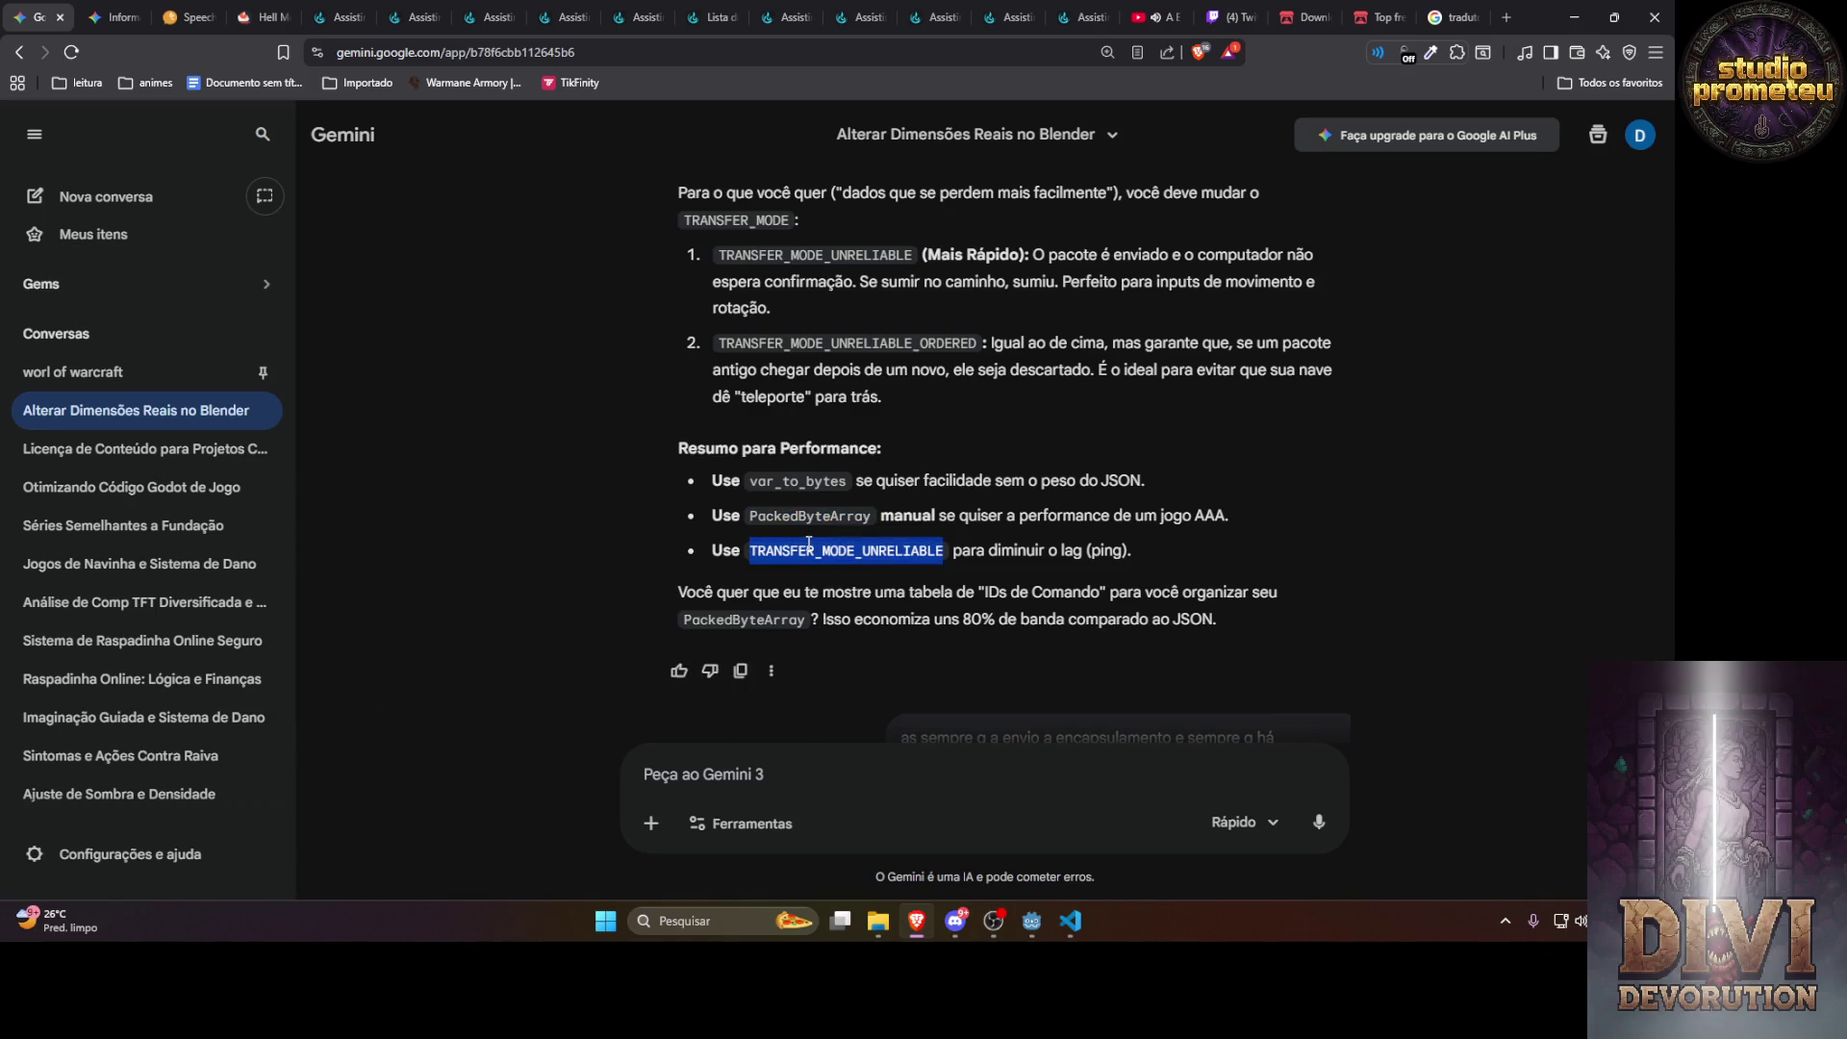
click(700, 775)
text(me mostra)
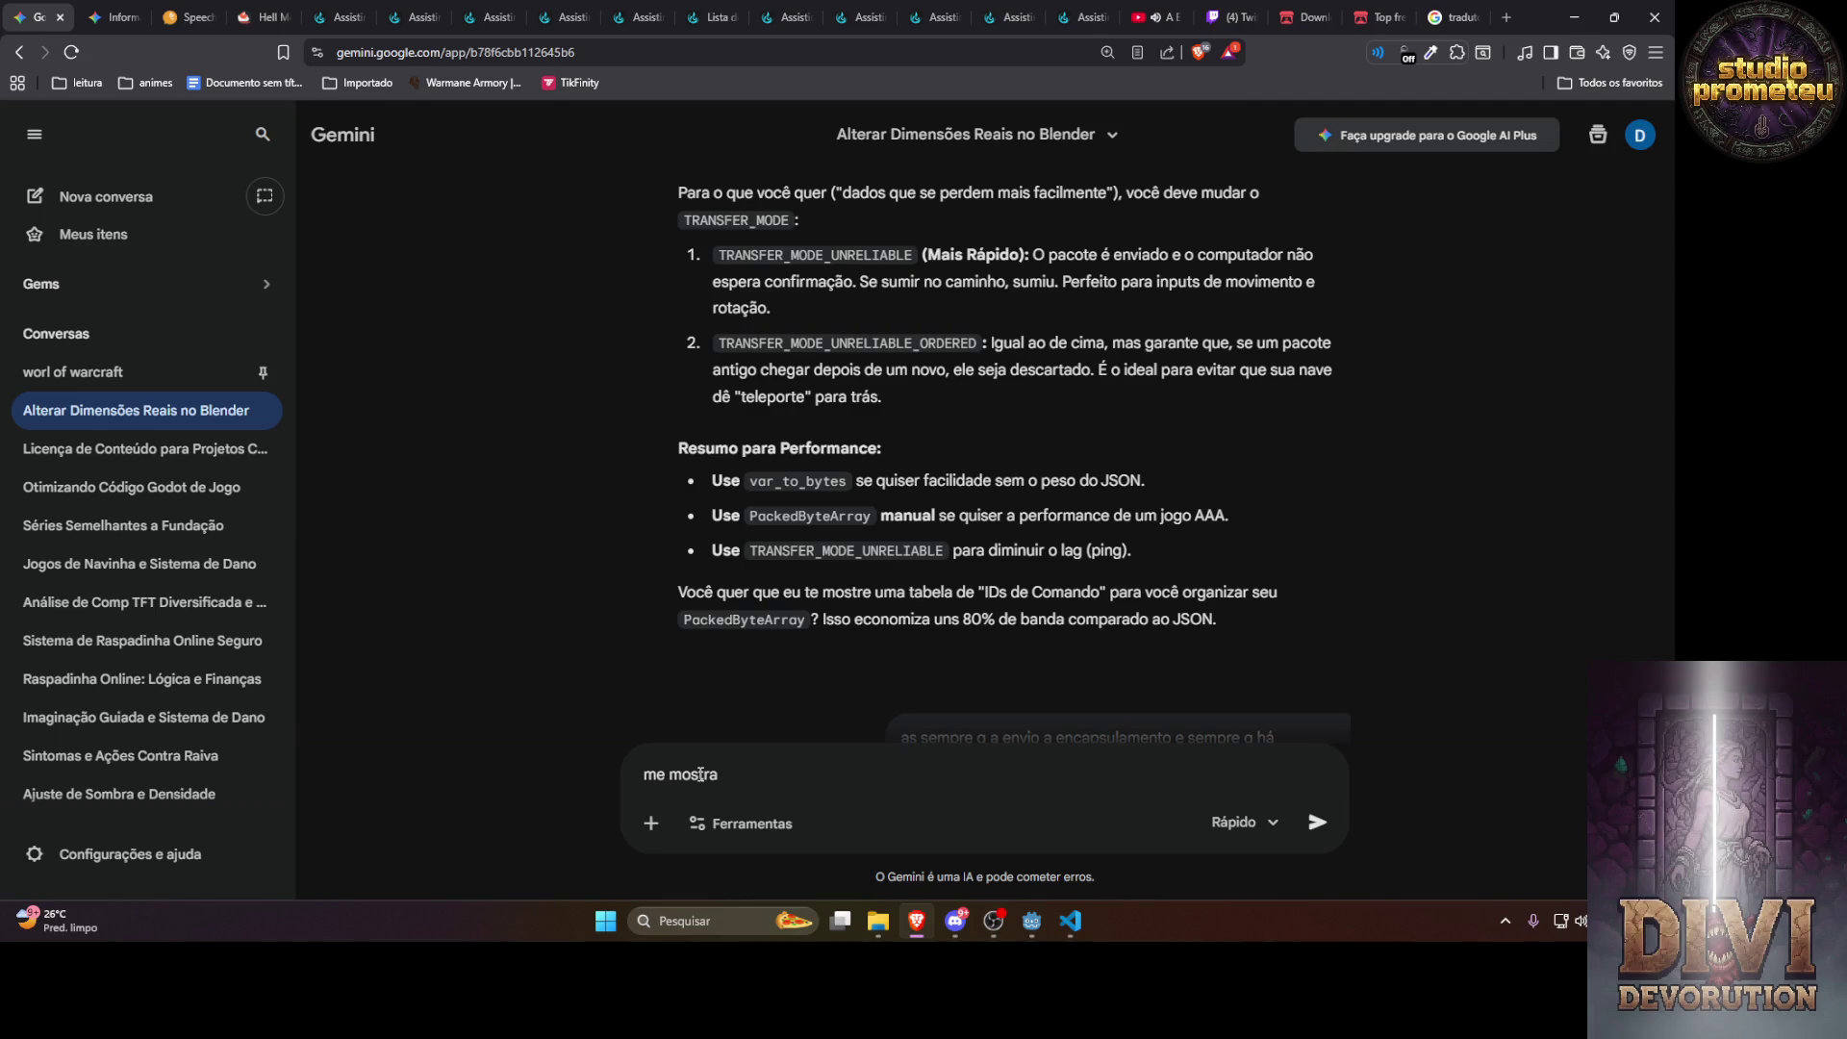
key(ctrl+v)
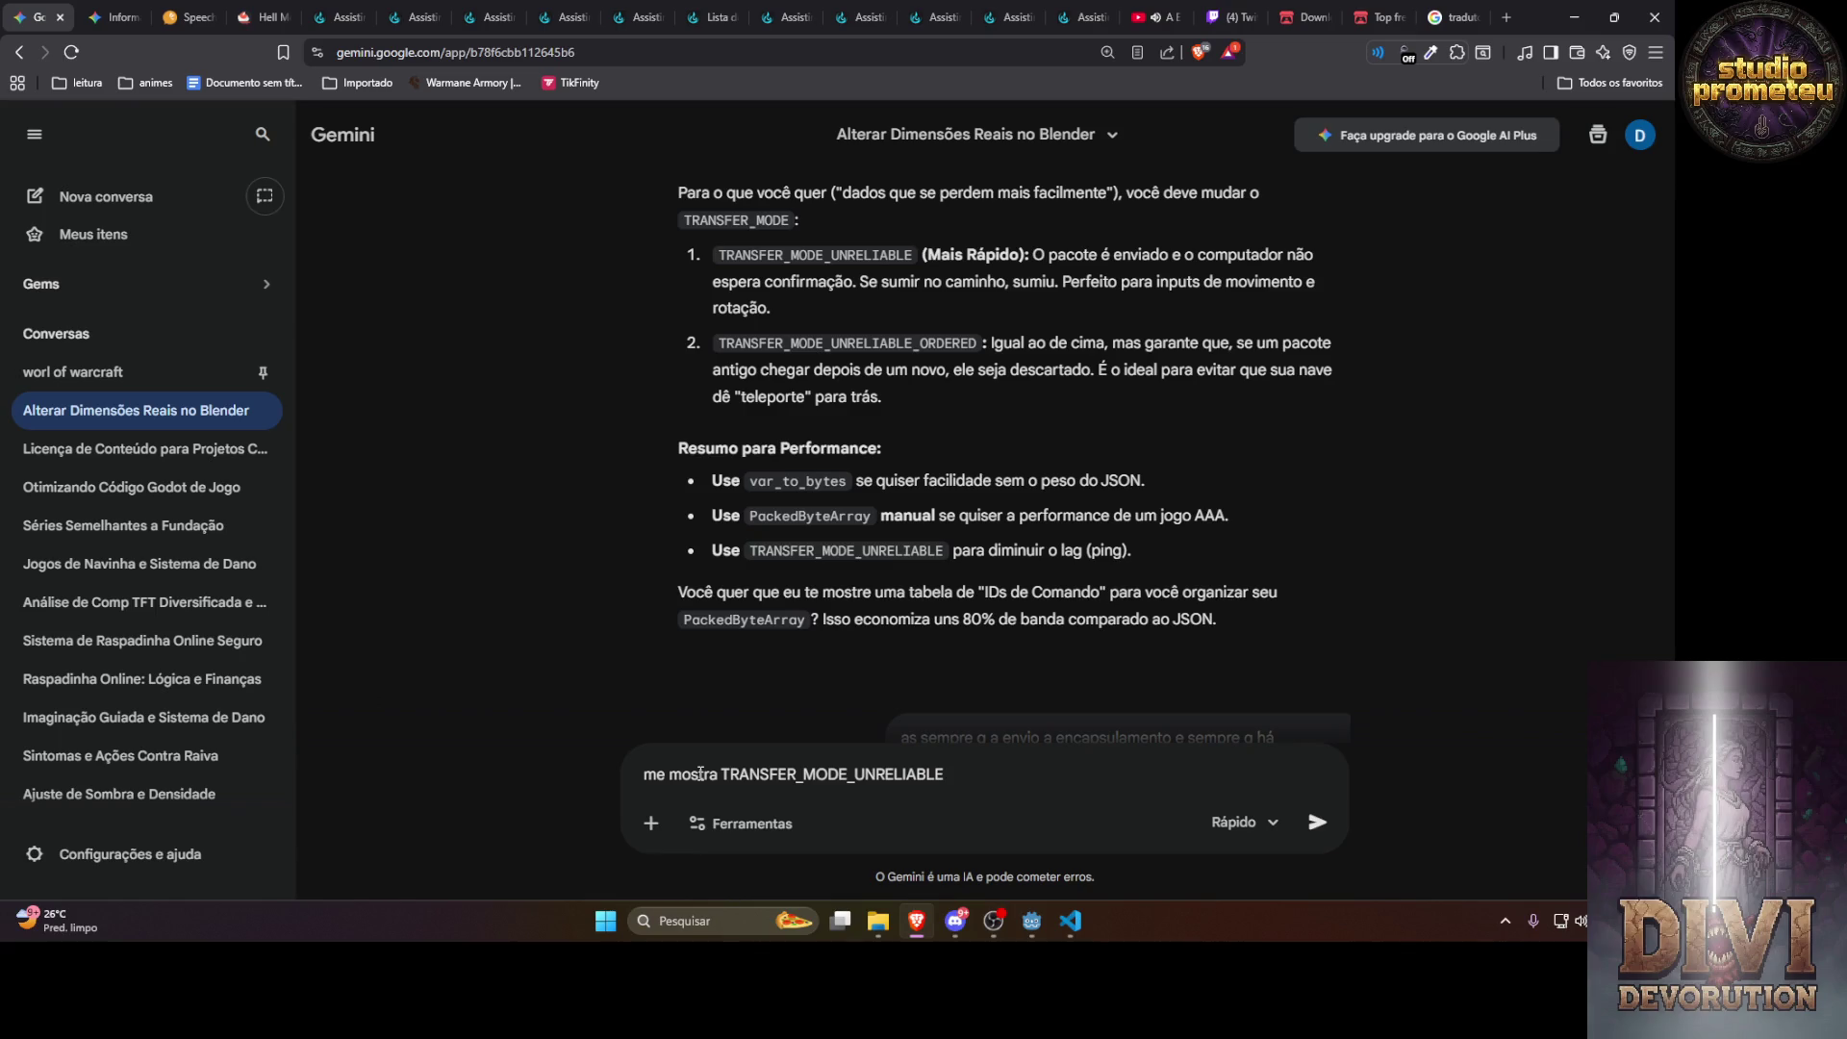
text( e)
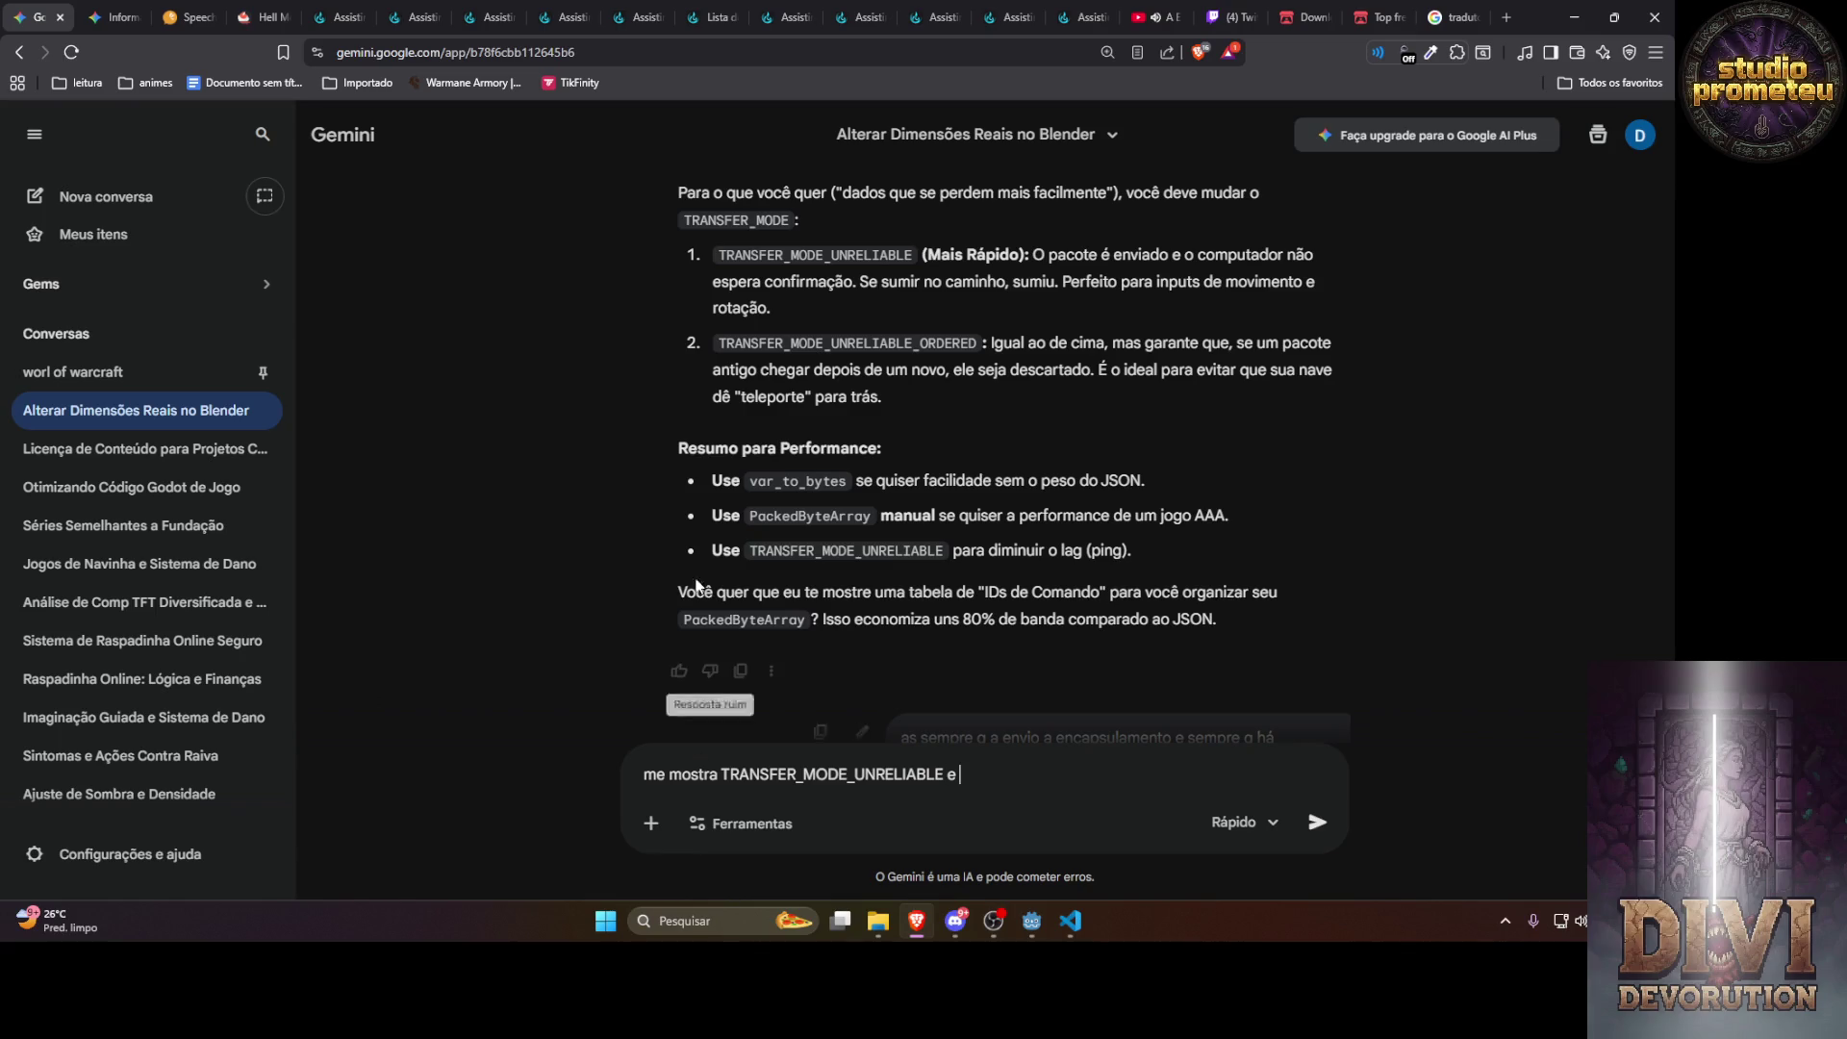
double_click(808, 515)
key(ctrl+c)
click(1022, 781)
key(ctrl+v)
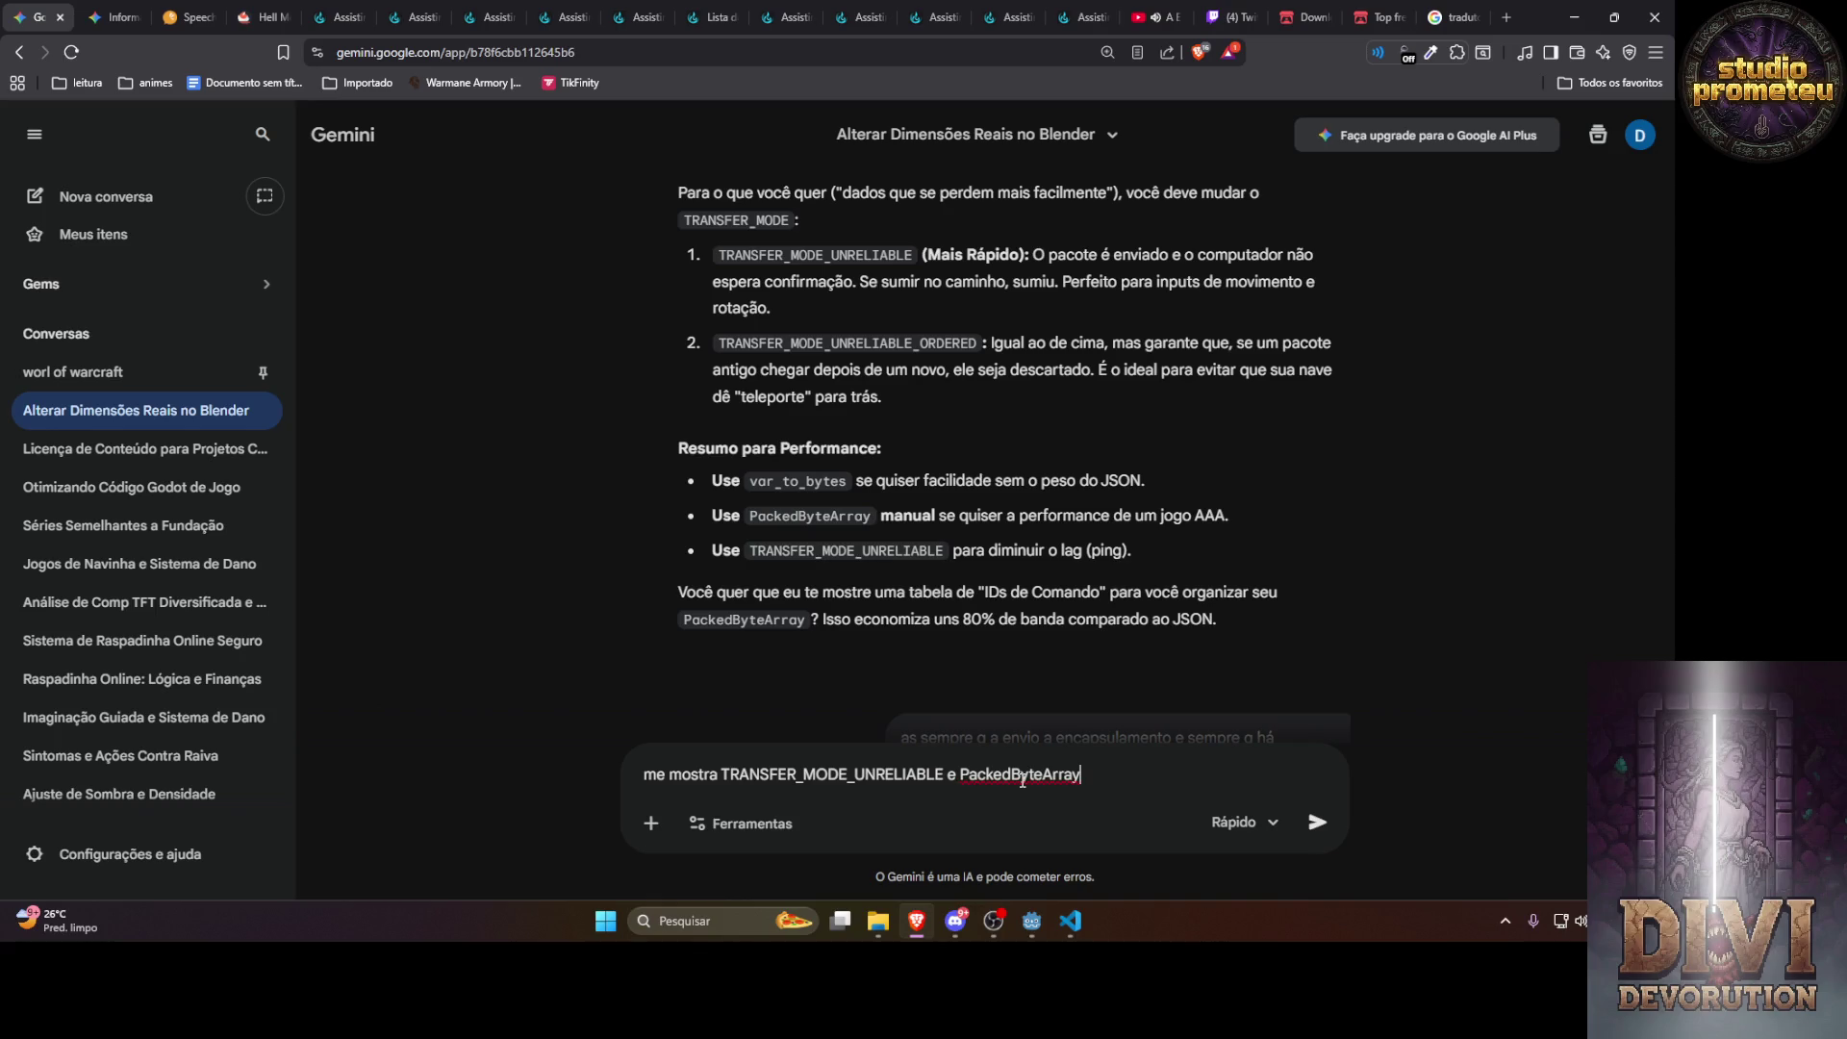
key(Return)
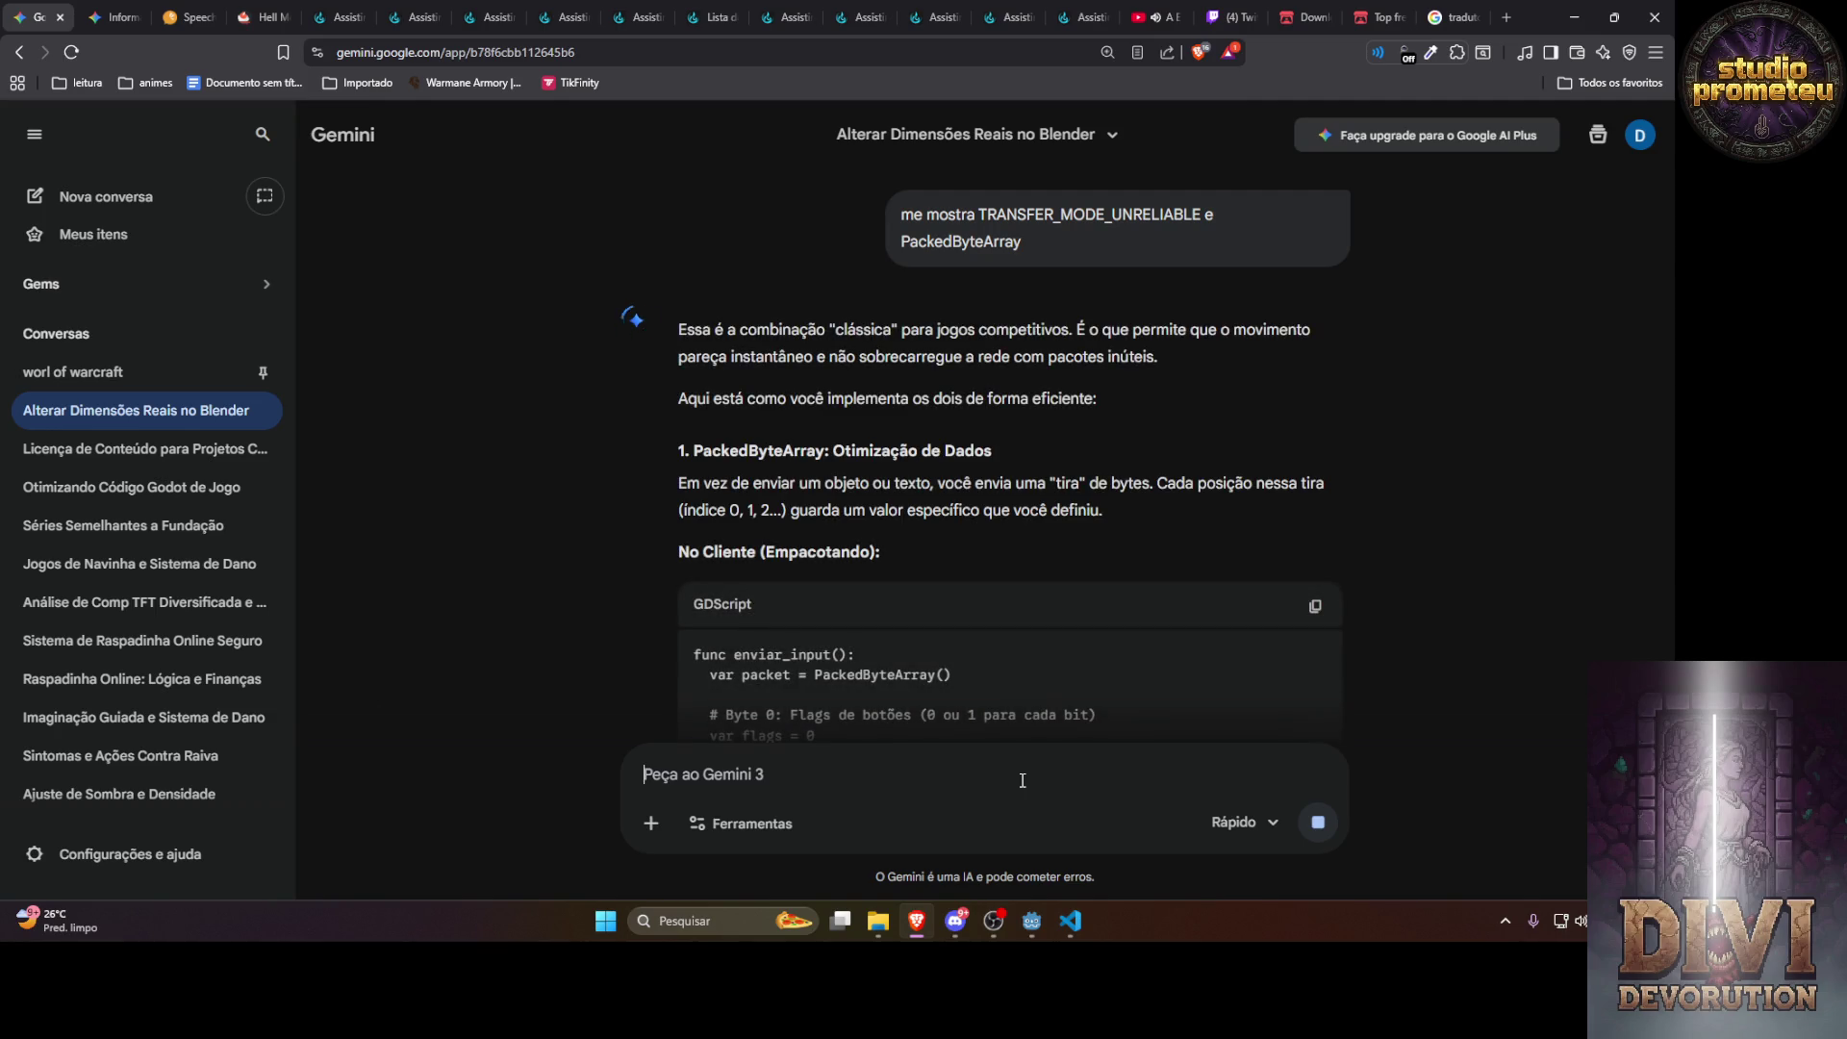
Inspect the client packing code's send line, then draft 'vou usar udp n multiplayer'
scroll(1059, 633, down, 3)
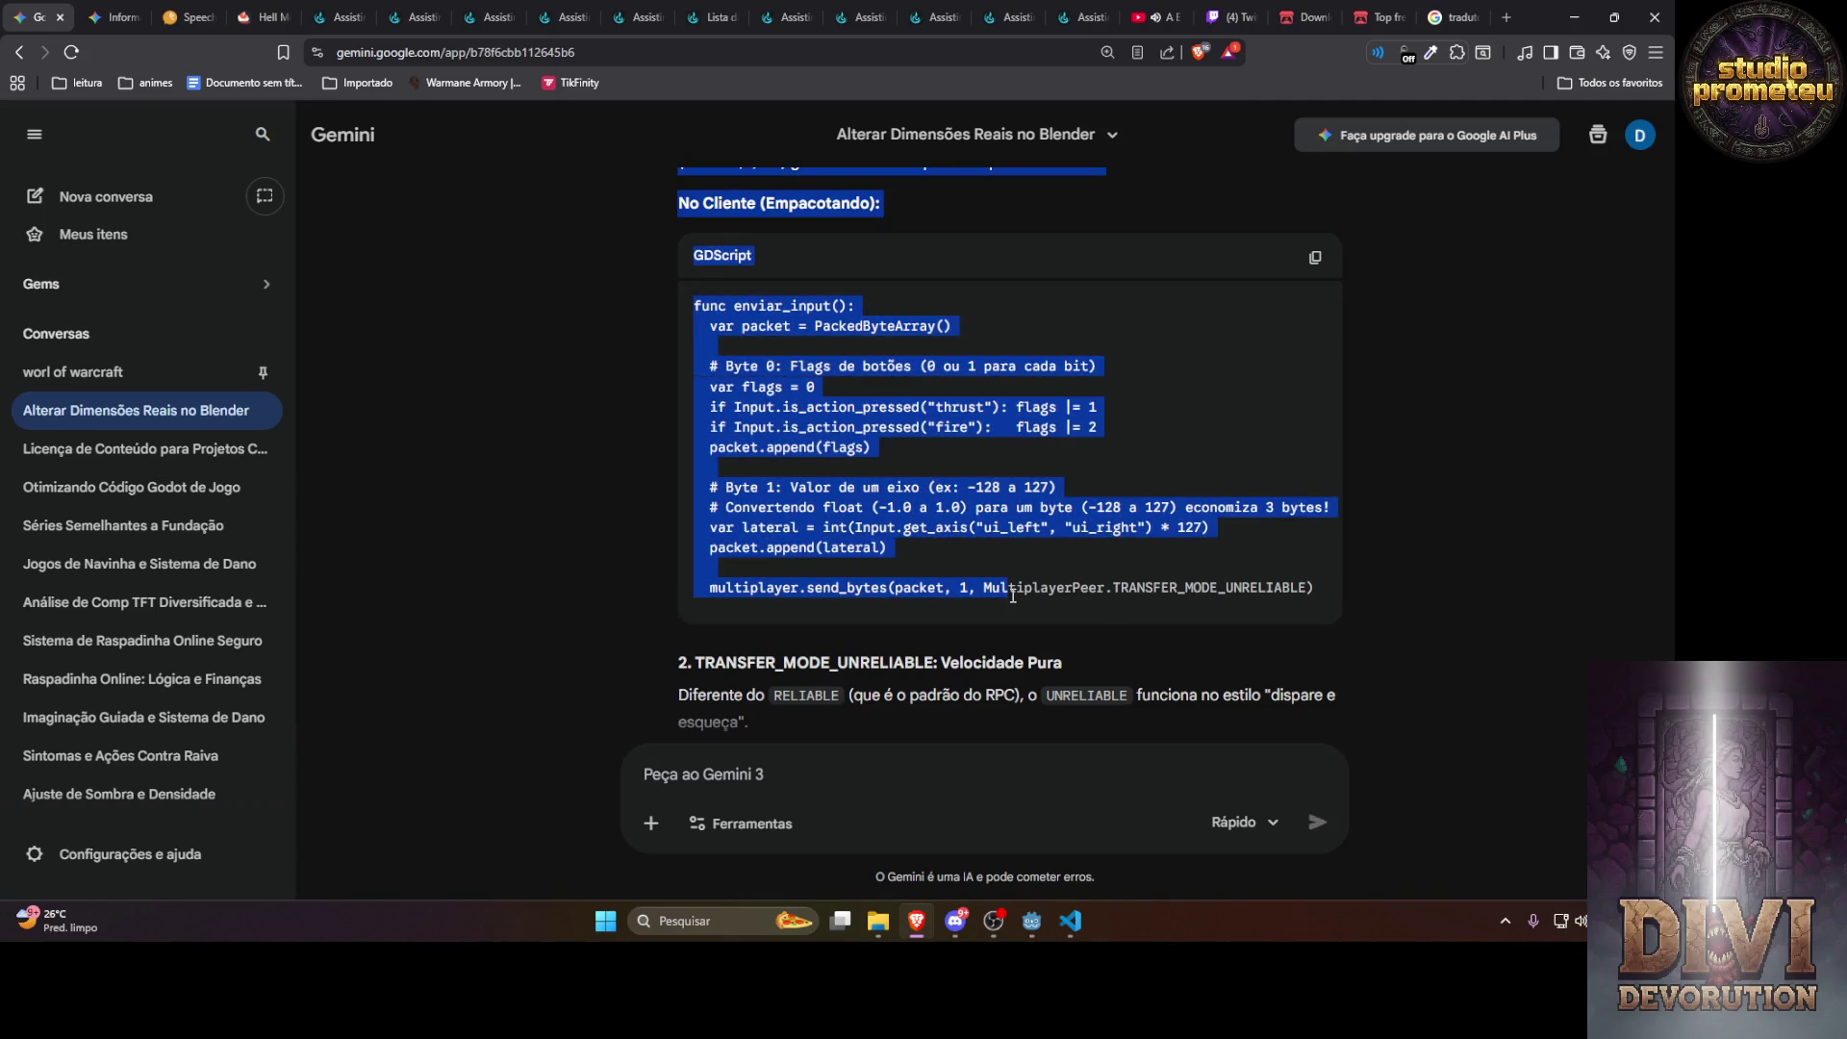
drag(1006, 589, 731, 168)
click(1118, 604)
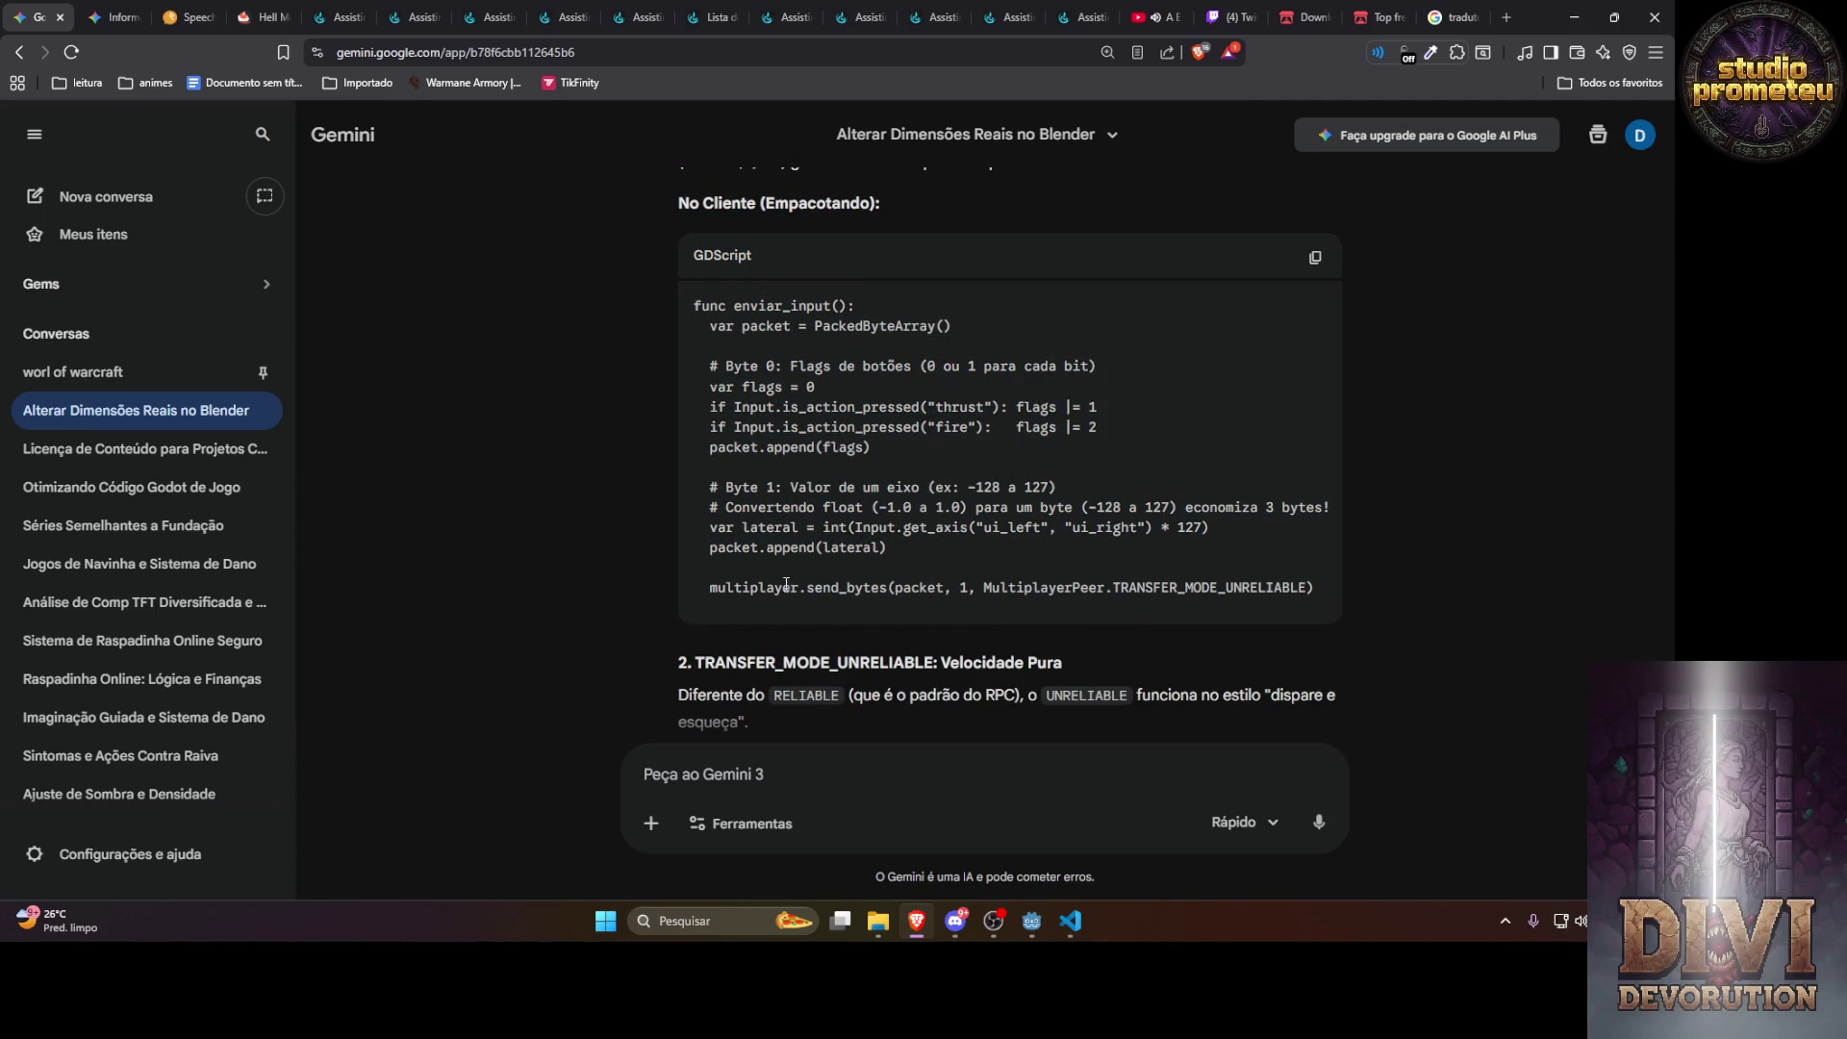
double_click(738, 583)
double_click(859, 587)
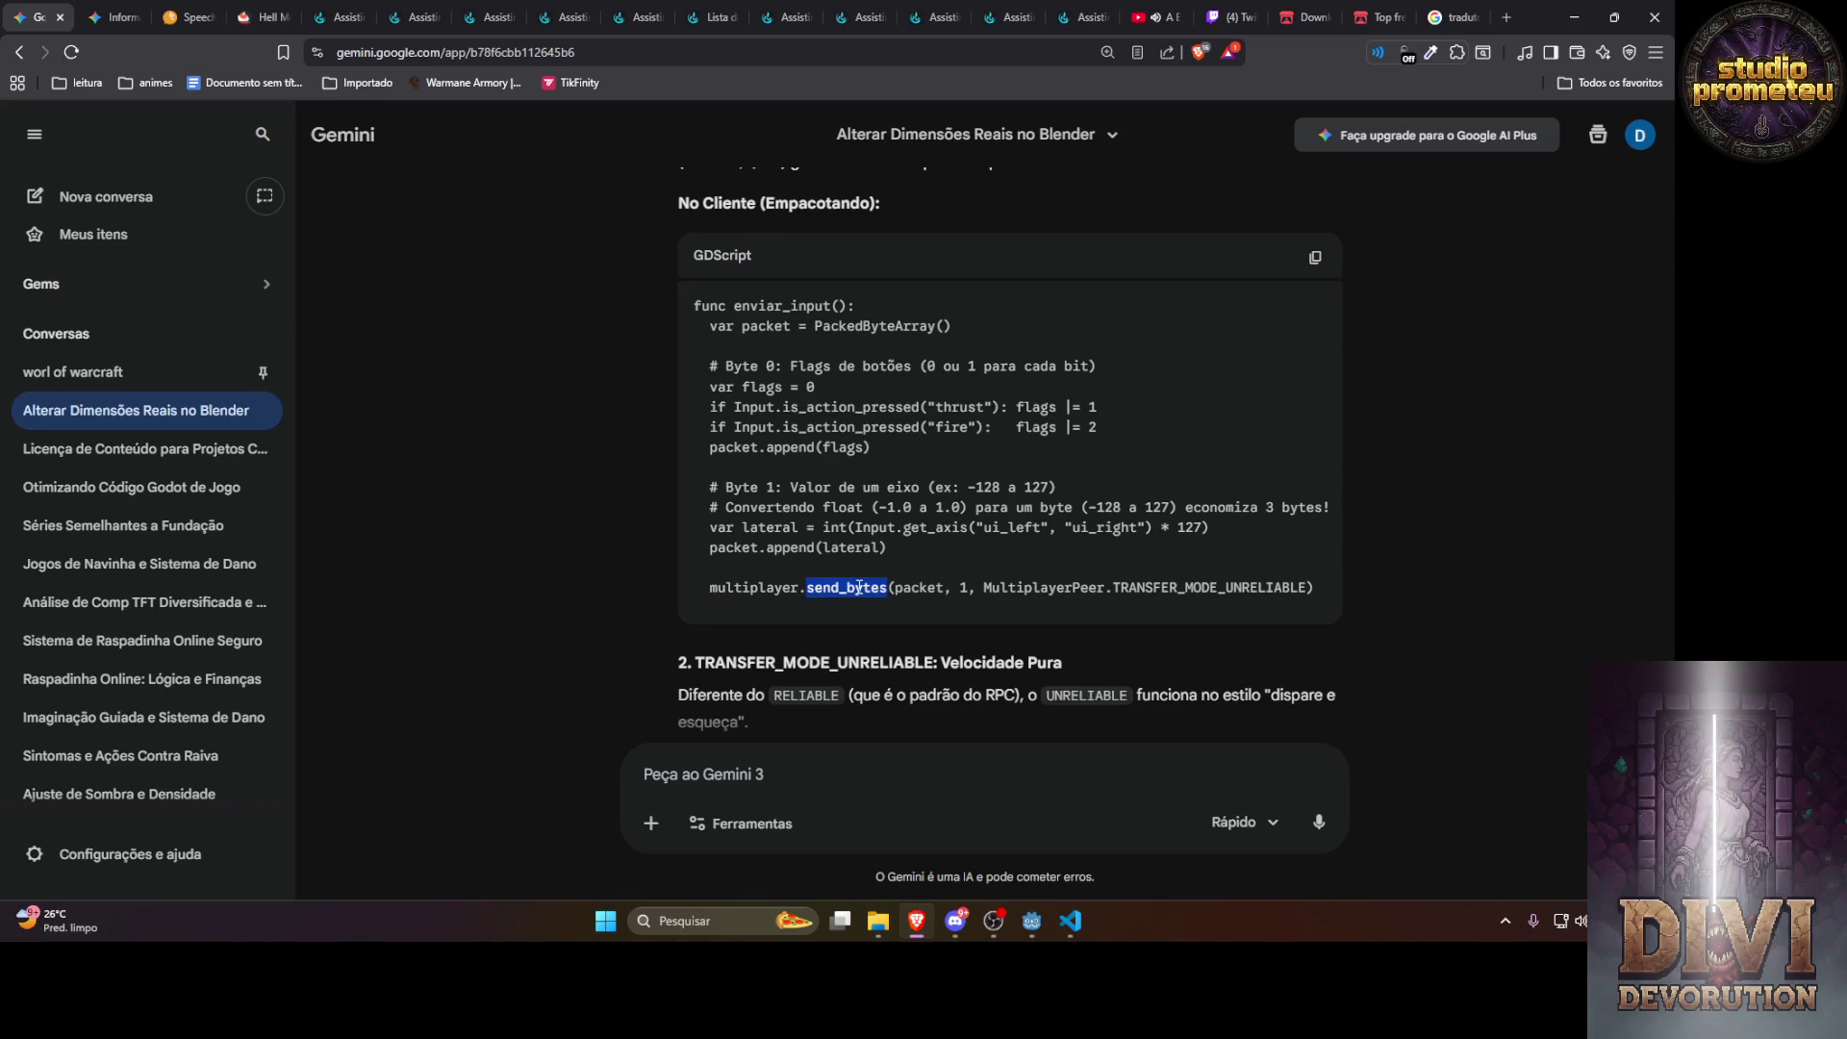
double_click(735, 587)
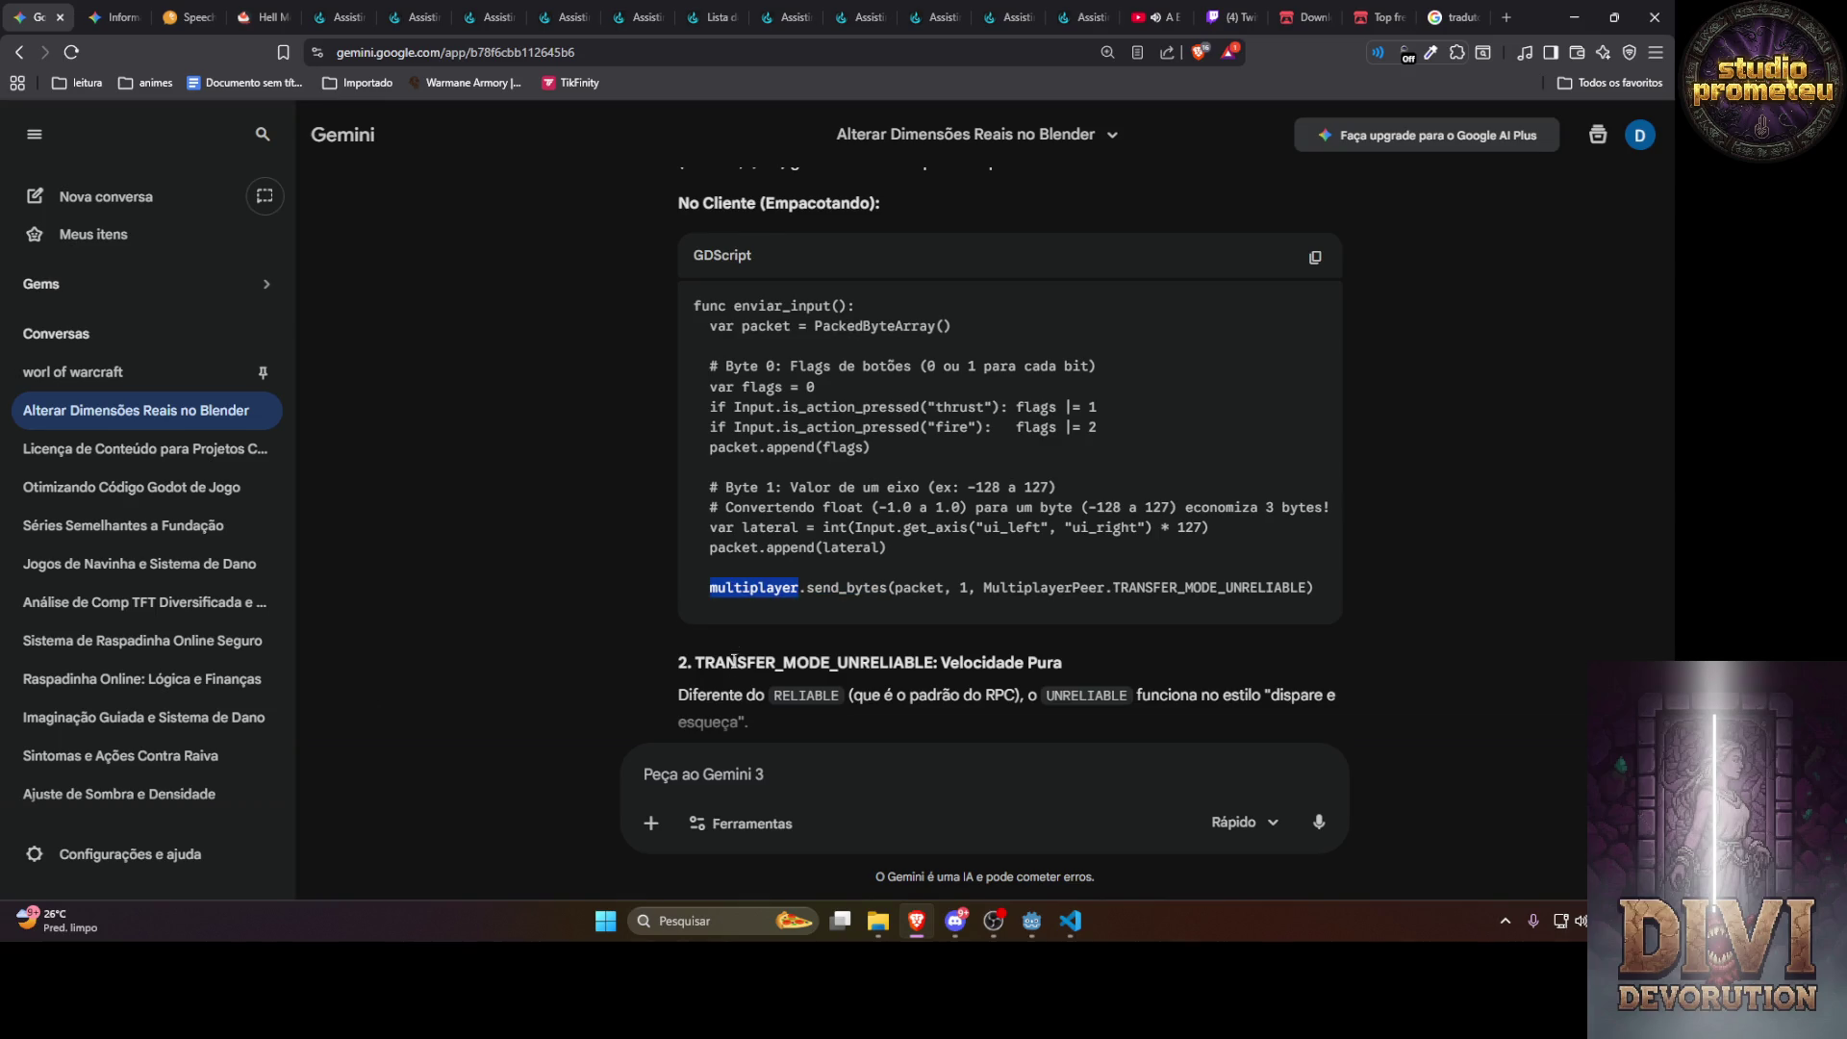
click(727, 764)
text(vou usa)
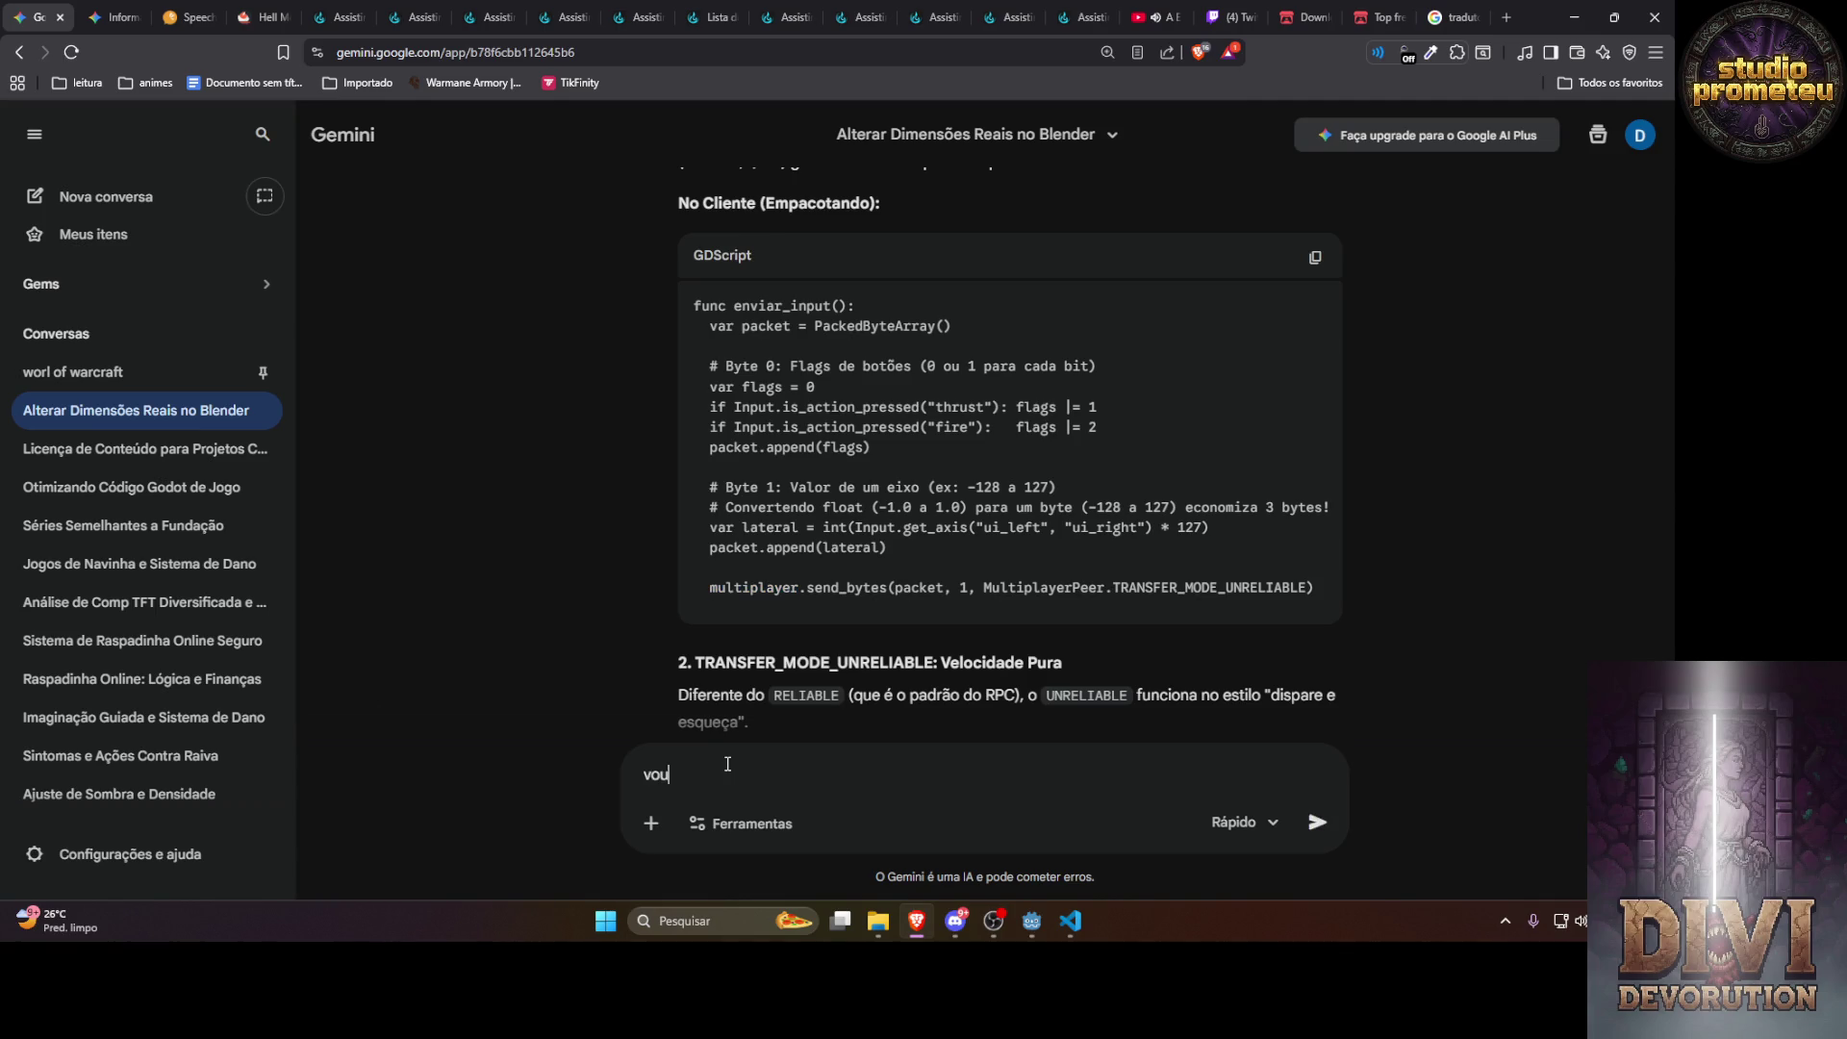
text(r udp )
text(n multiplayer)
Send the UDP note, then ask 'tem nada n, quero só saber como comprimir e descomprmir só isos'
key(Return)
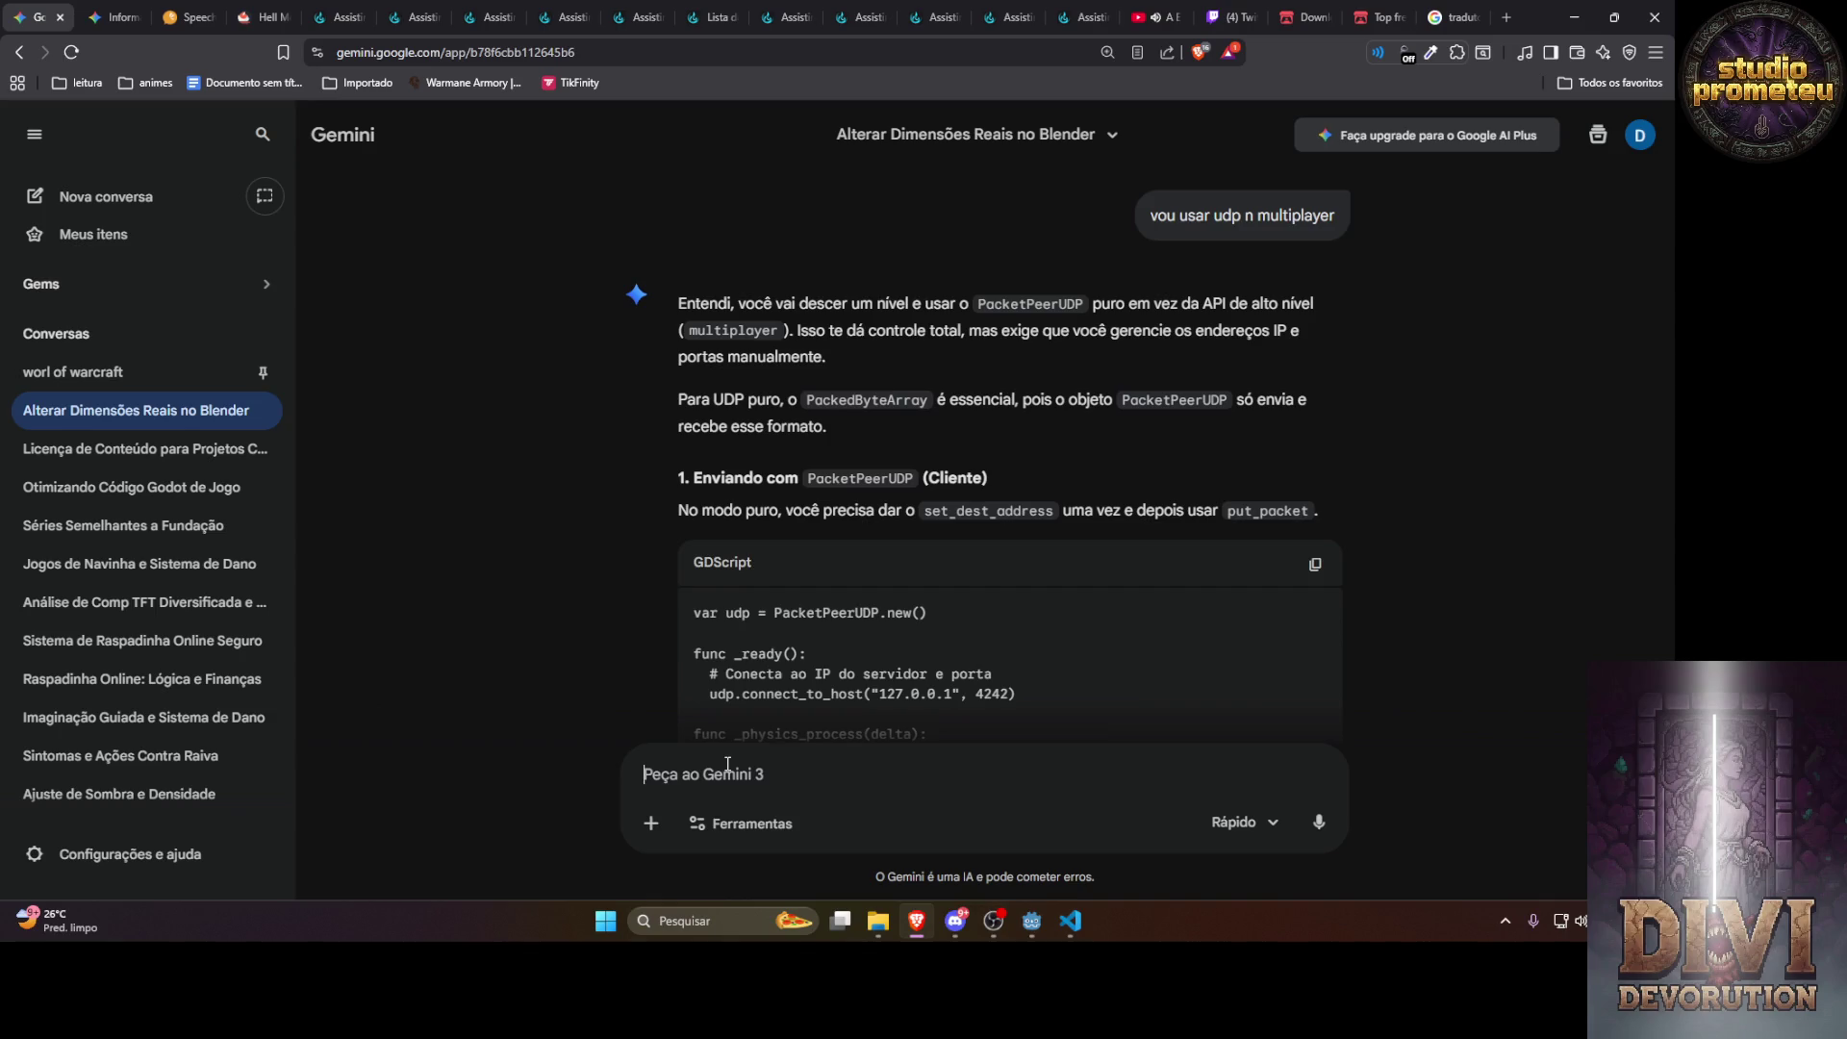
text(tem nada n,)
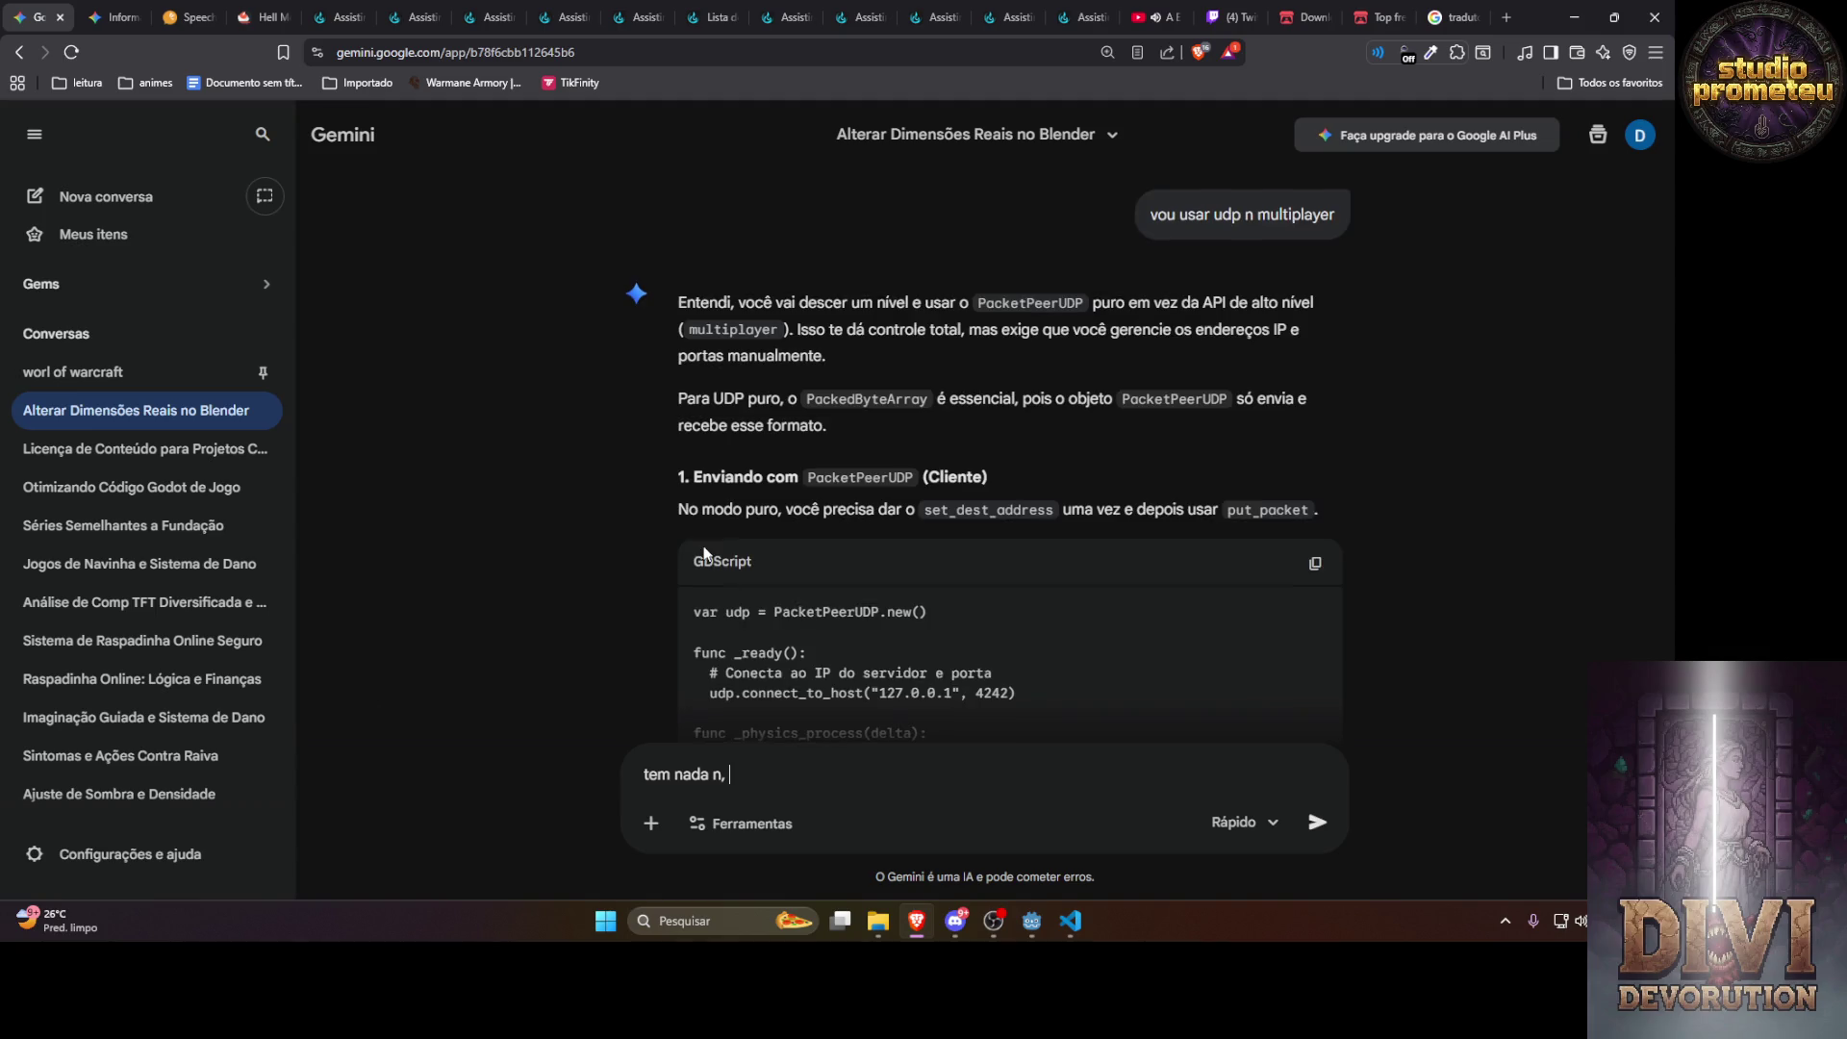
scroll(663, 562, down, 4)
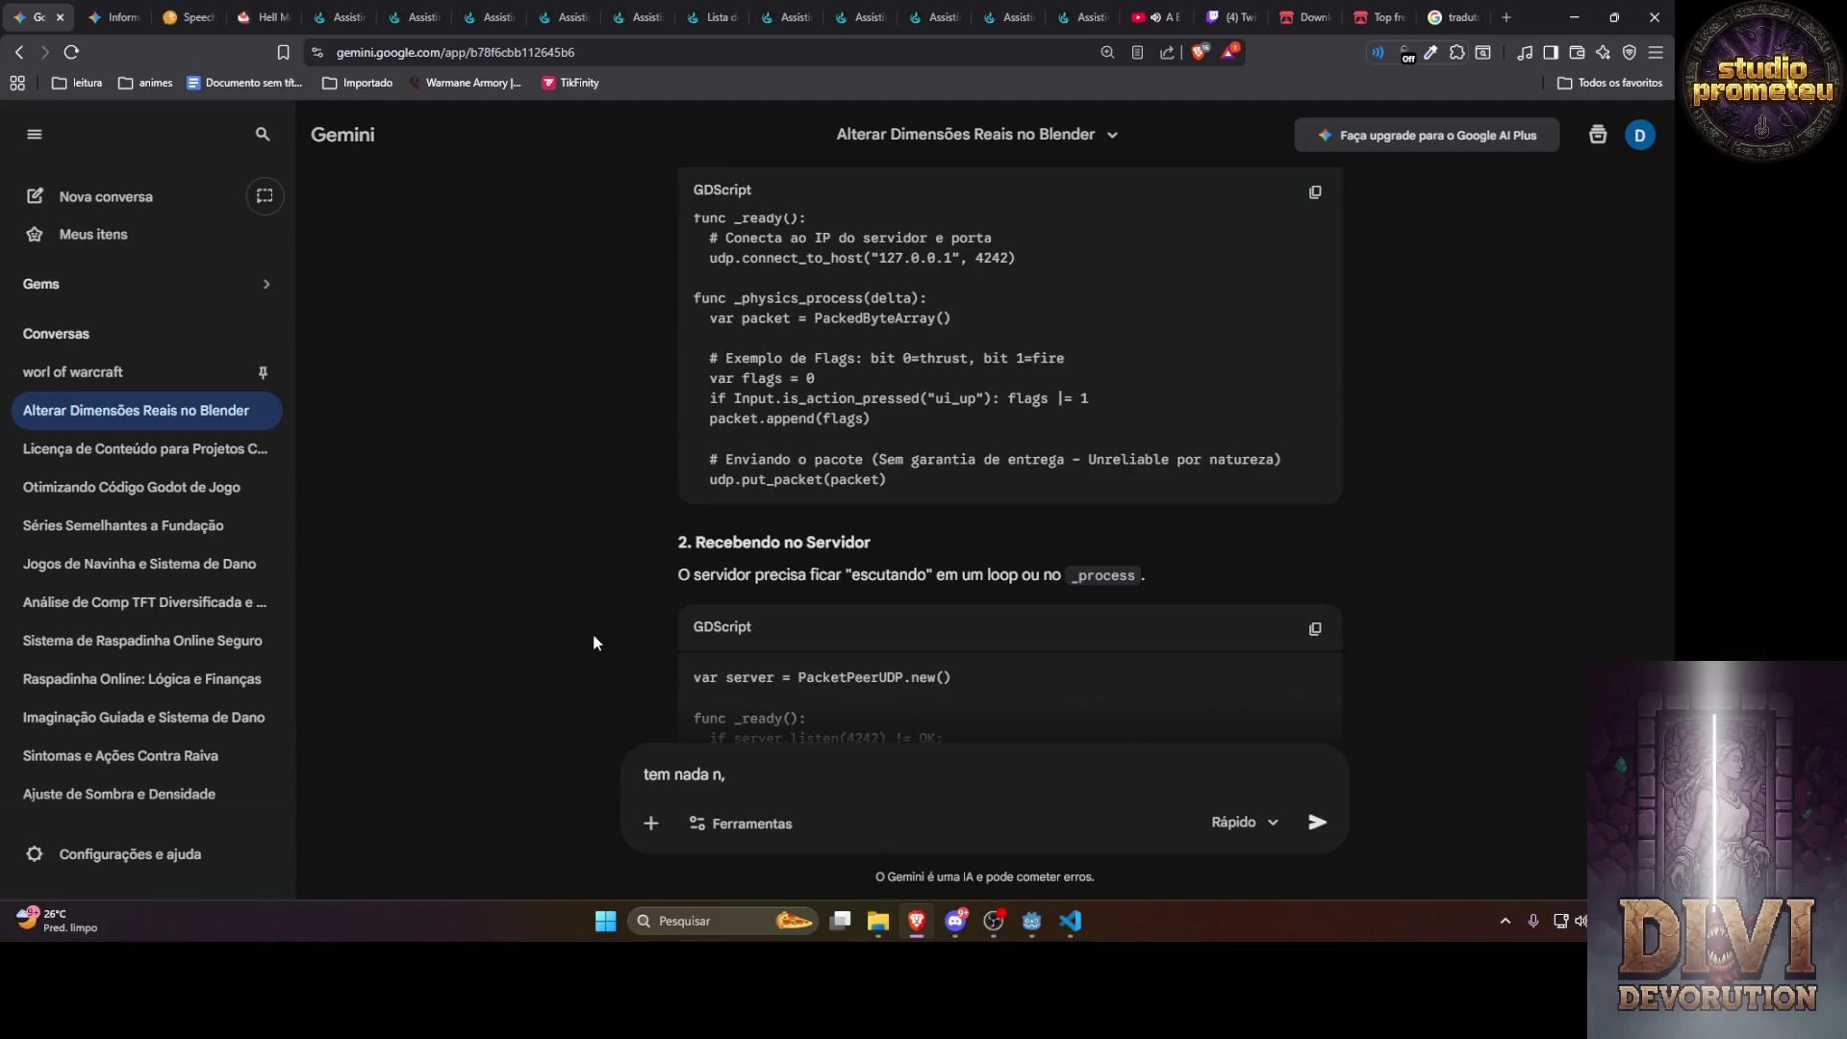
text(quero só saber como comprimir)
text( e )
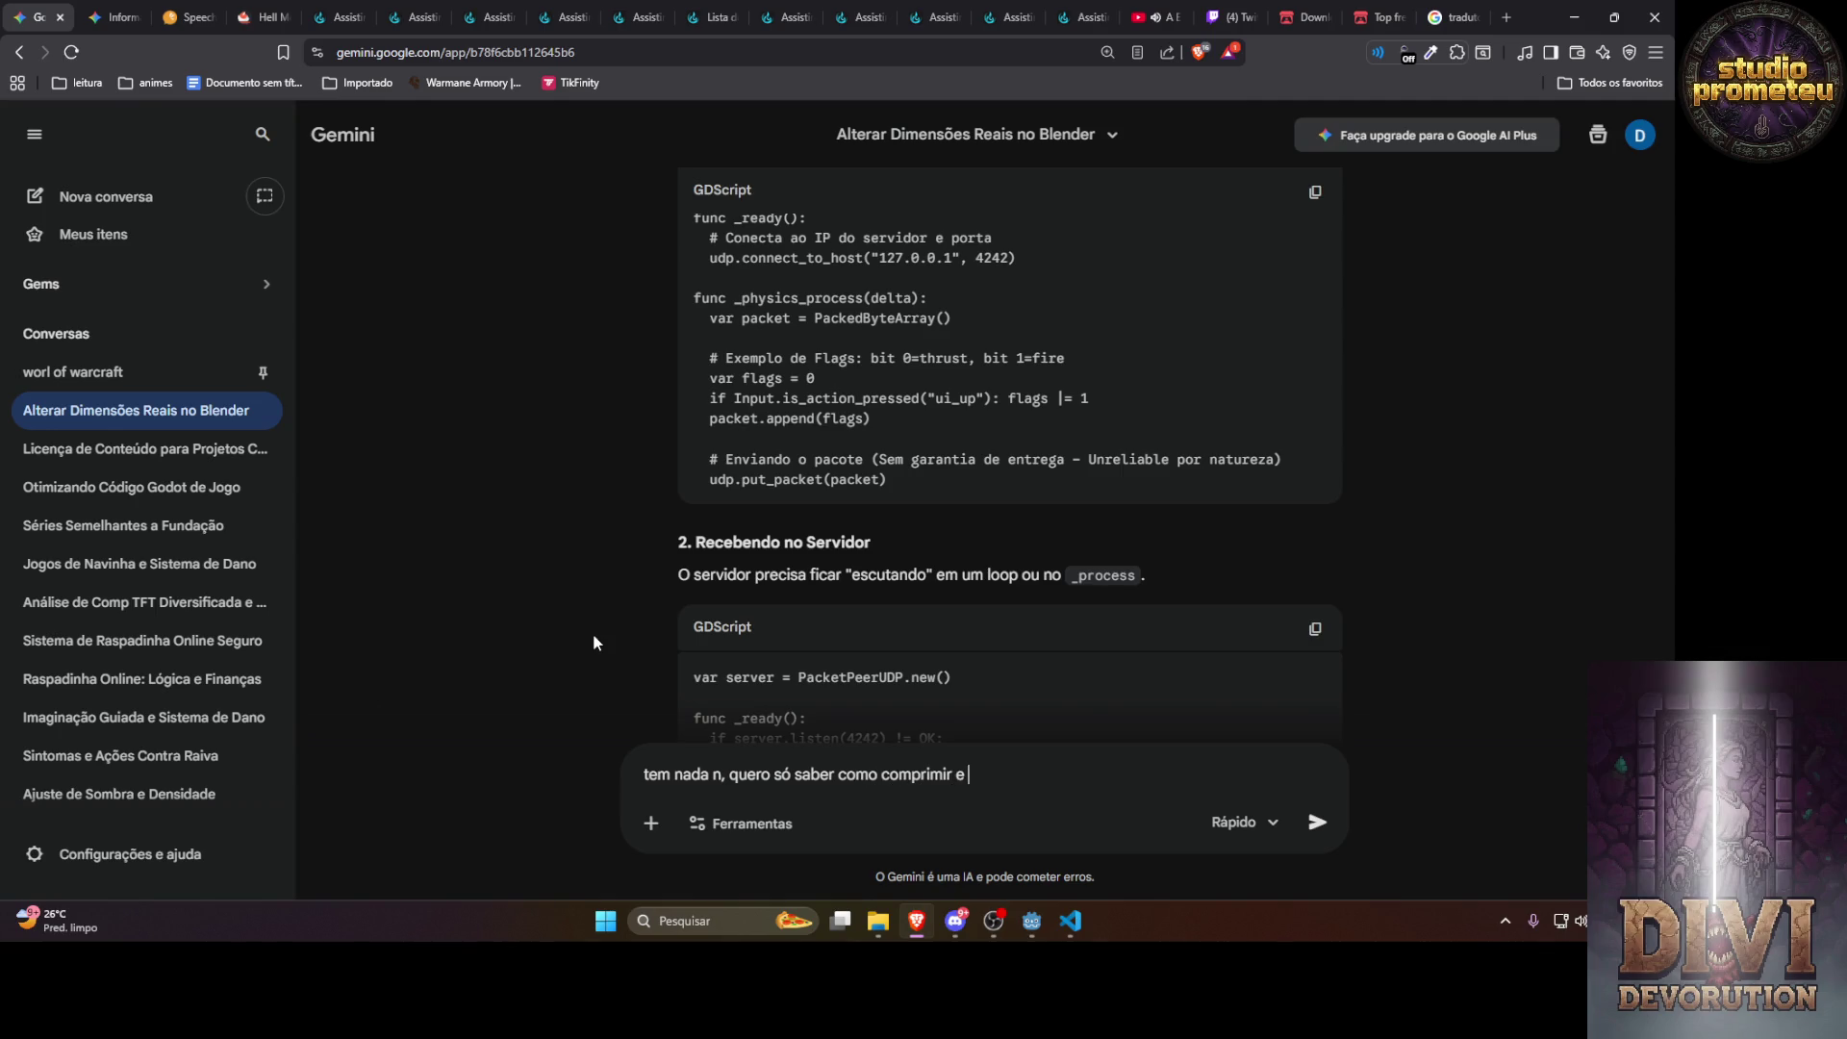
text(descomprmir só isos)
key(Return)
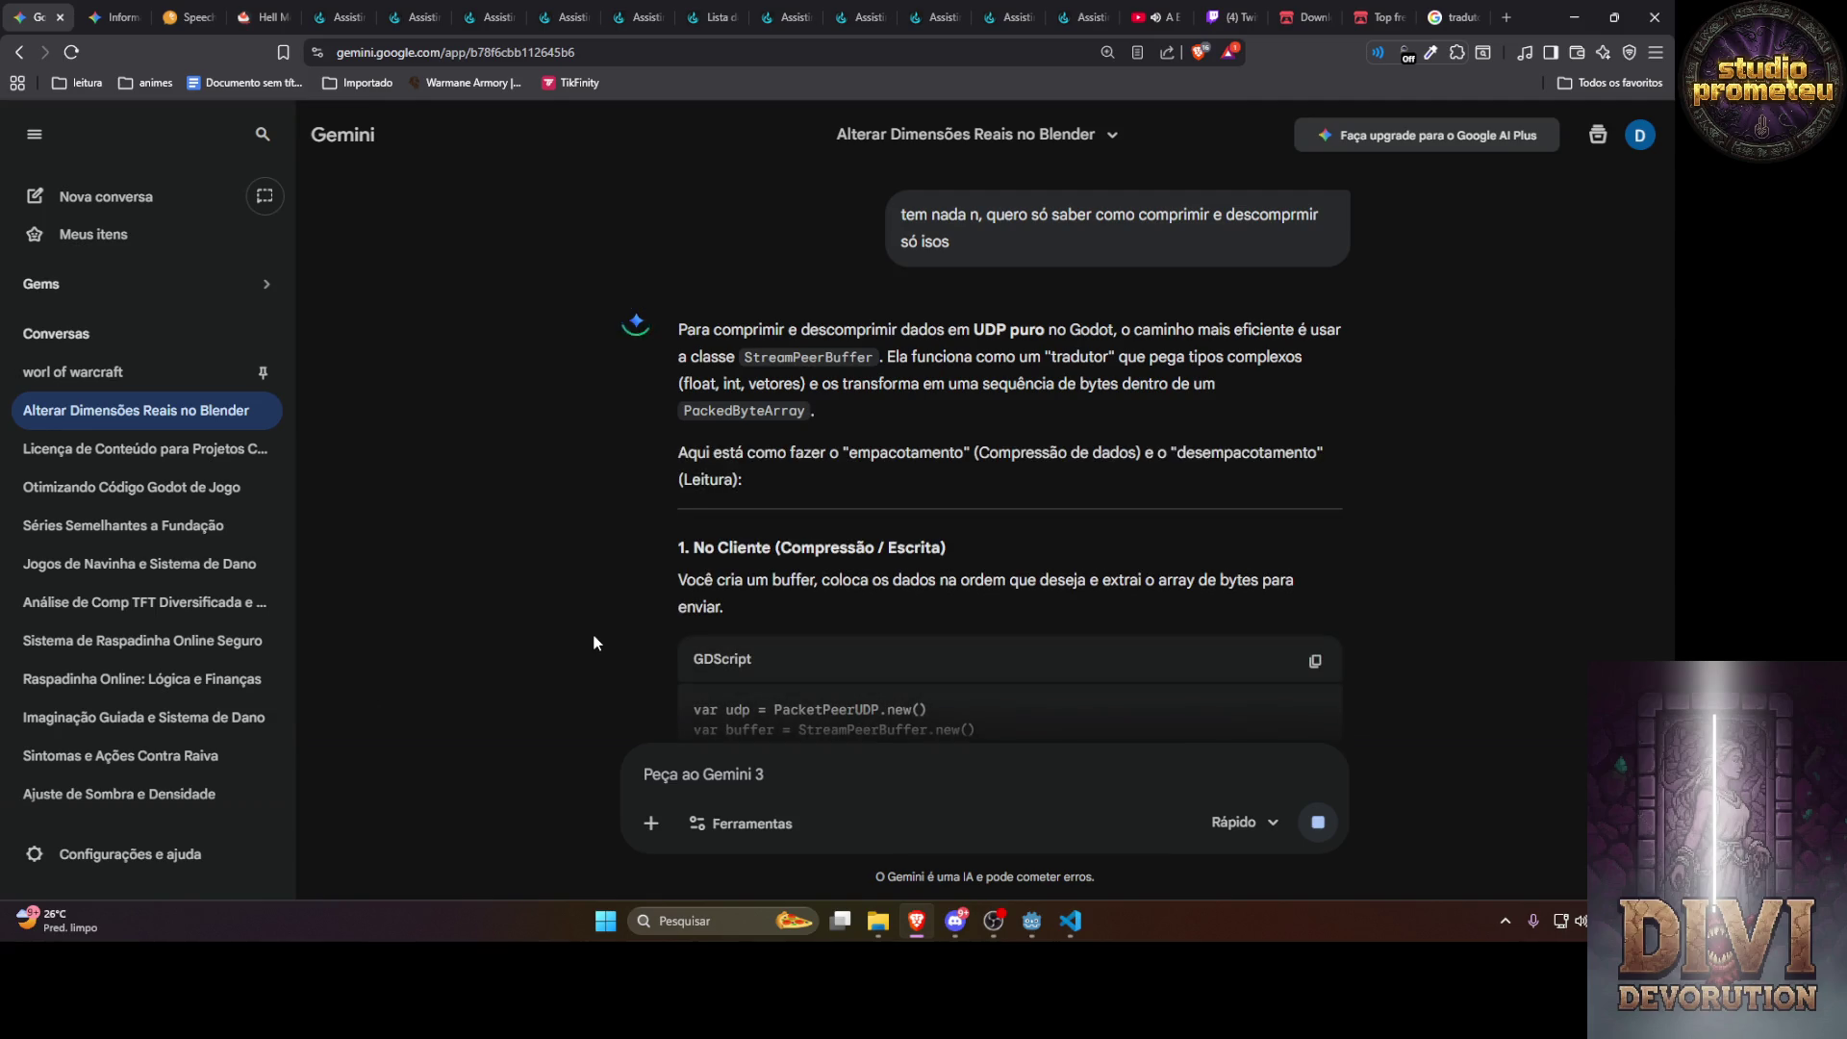
Review put_u8 and data_array in the StreamPeerBuffer client code and begin typing 'eu irie enviar'
scroll(621, 533, down, 3)
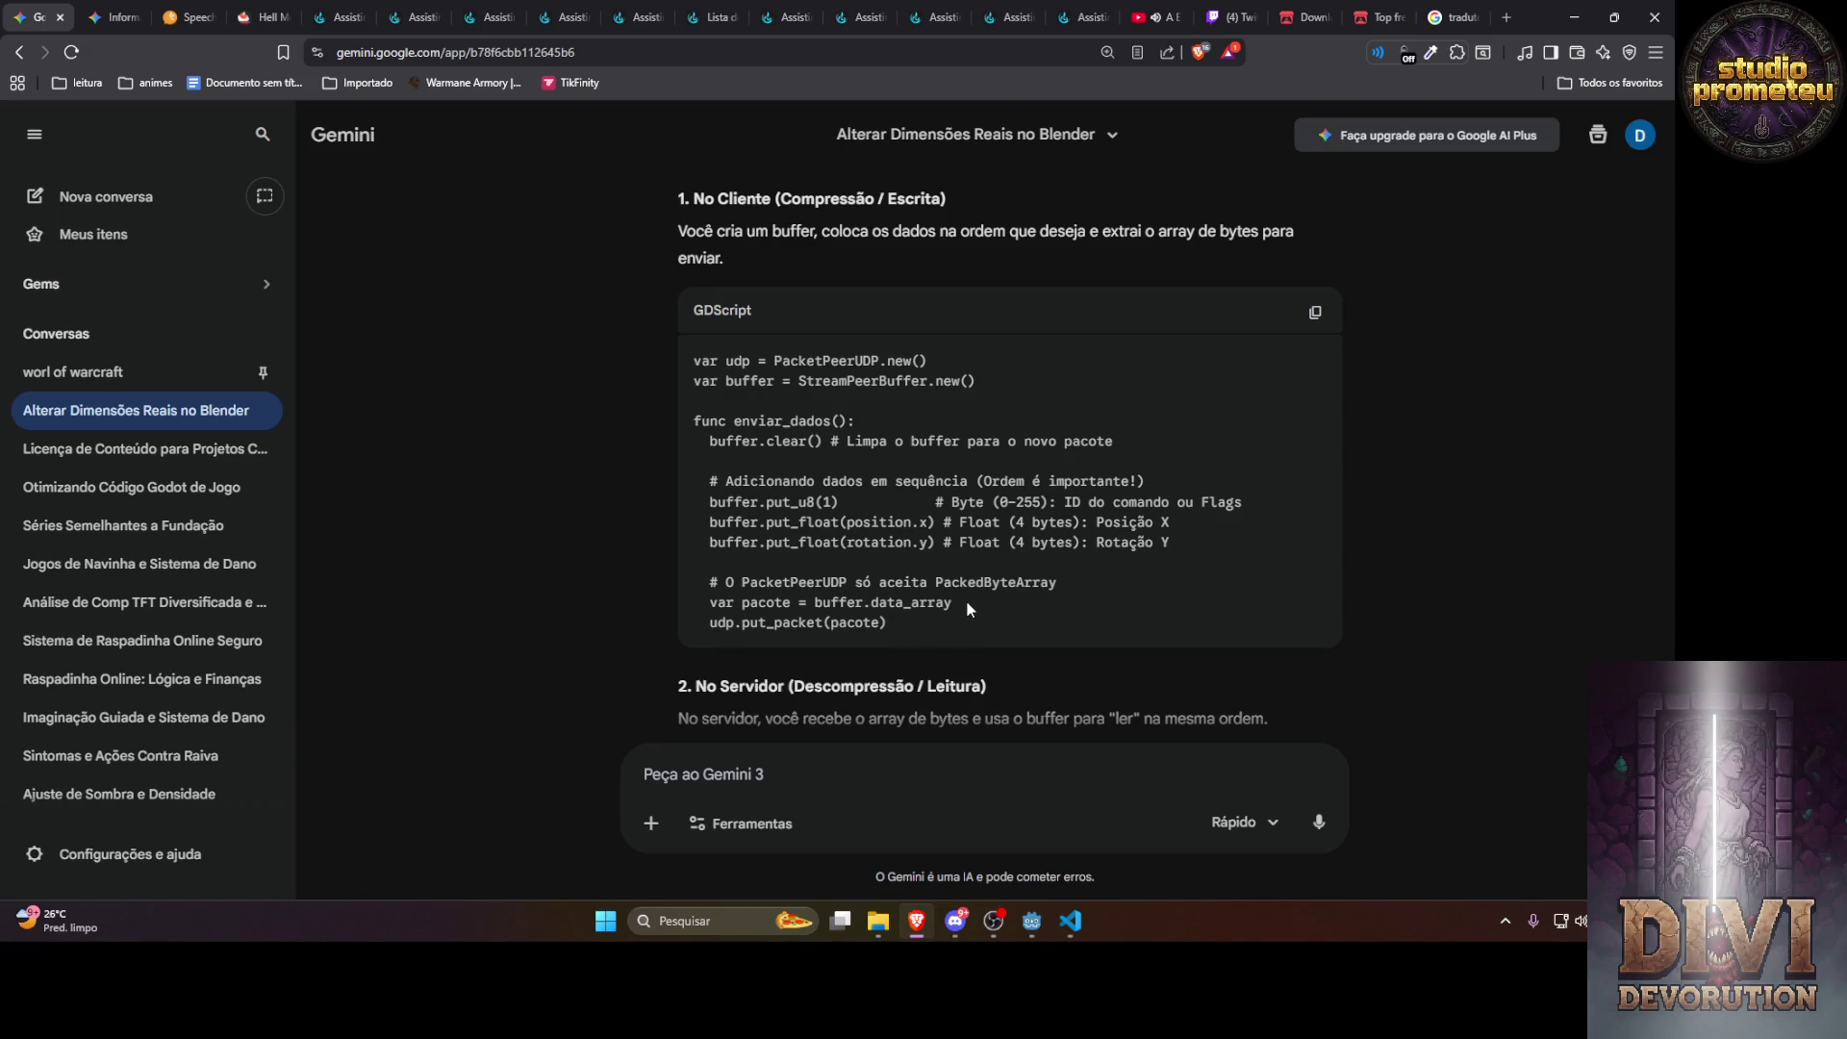
drag(966, 602, 846, 602)
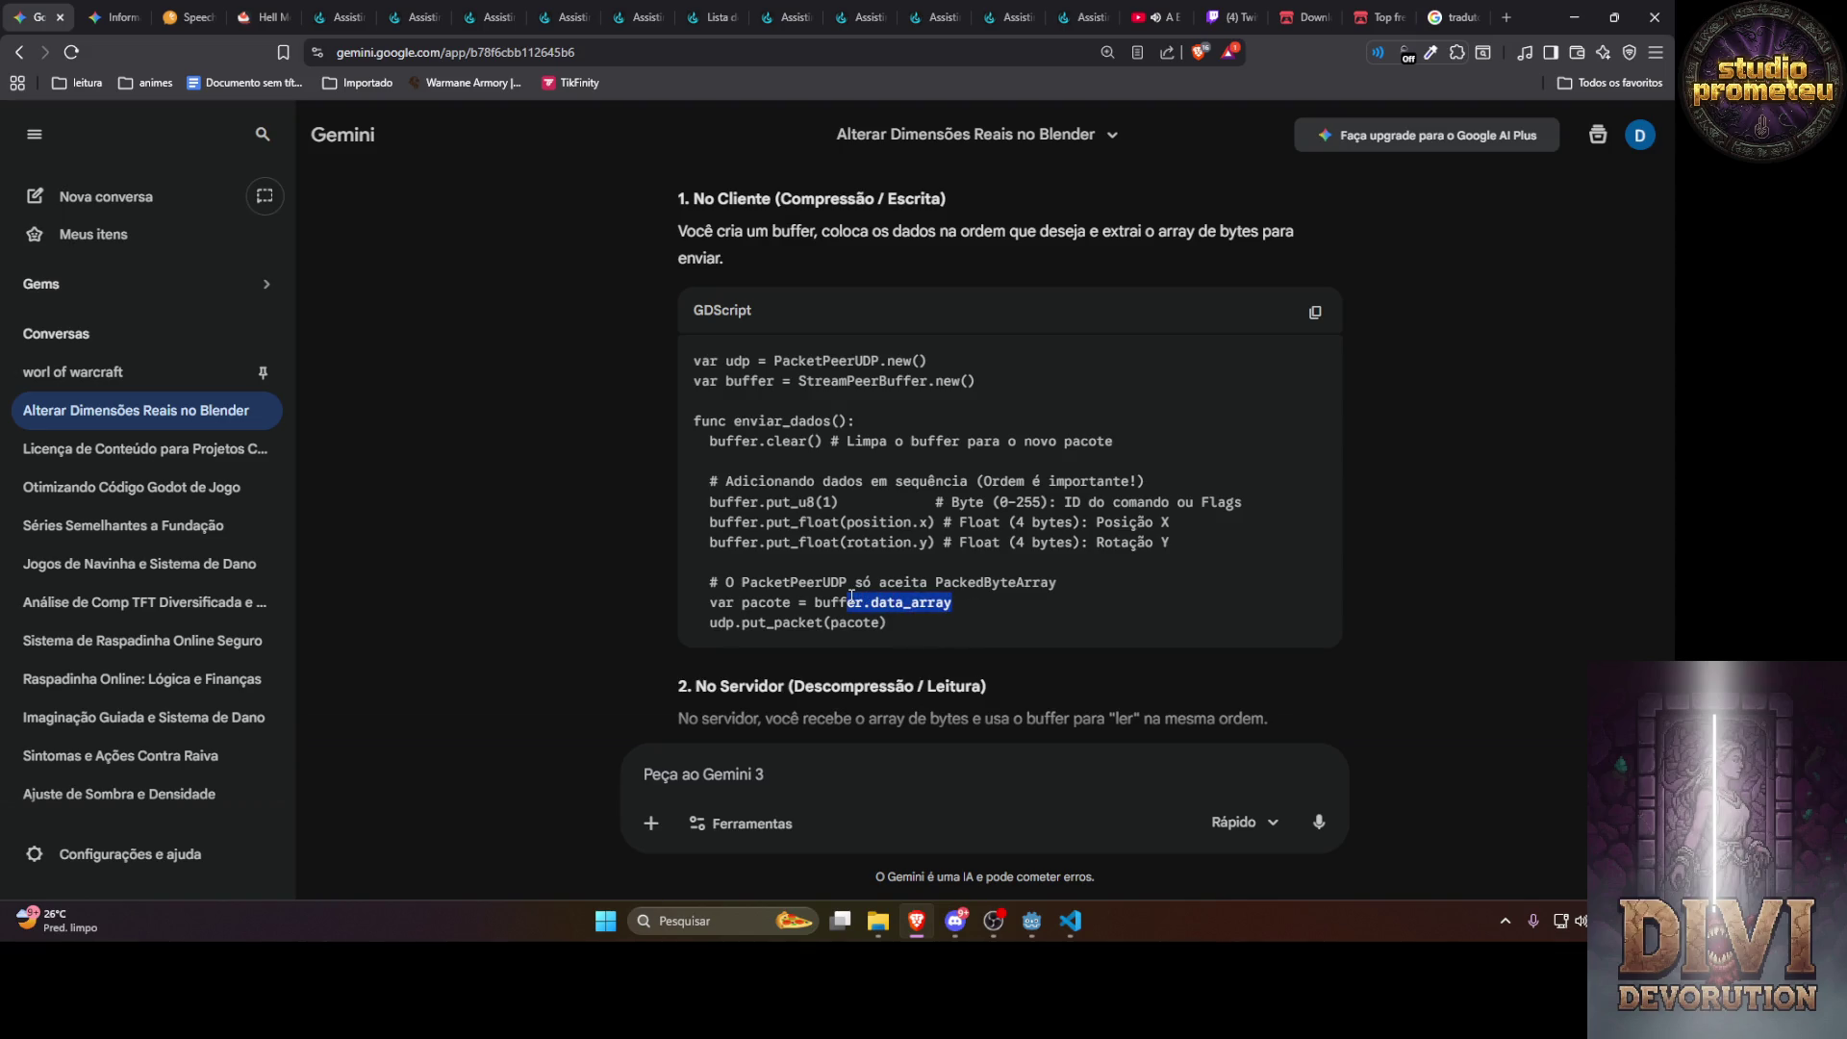
double_click(789, 504)
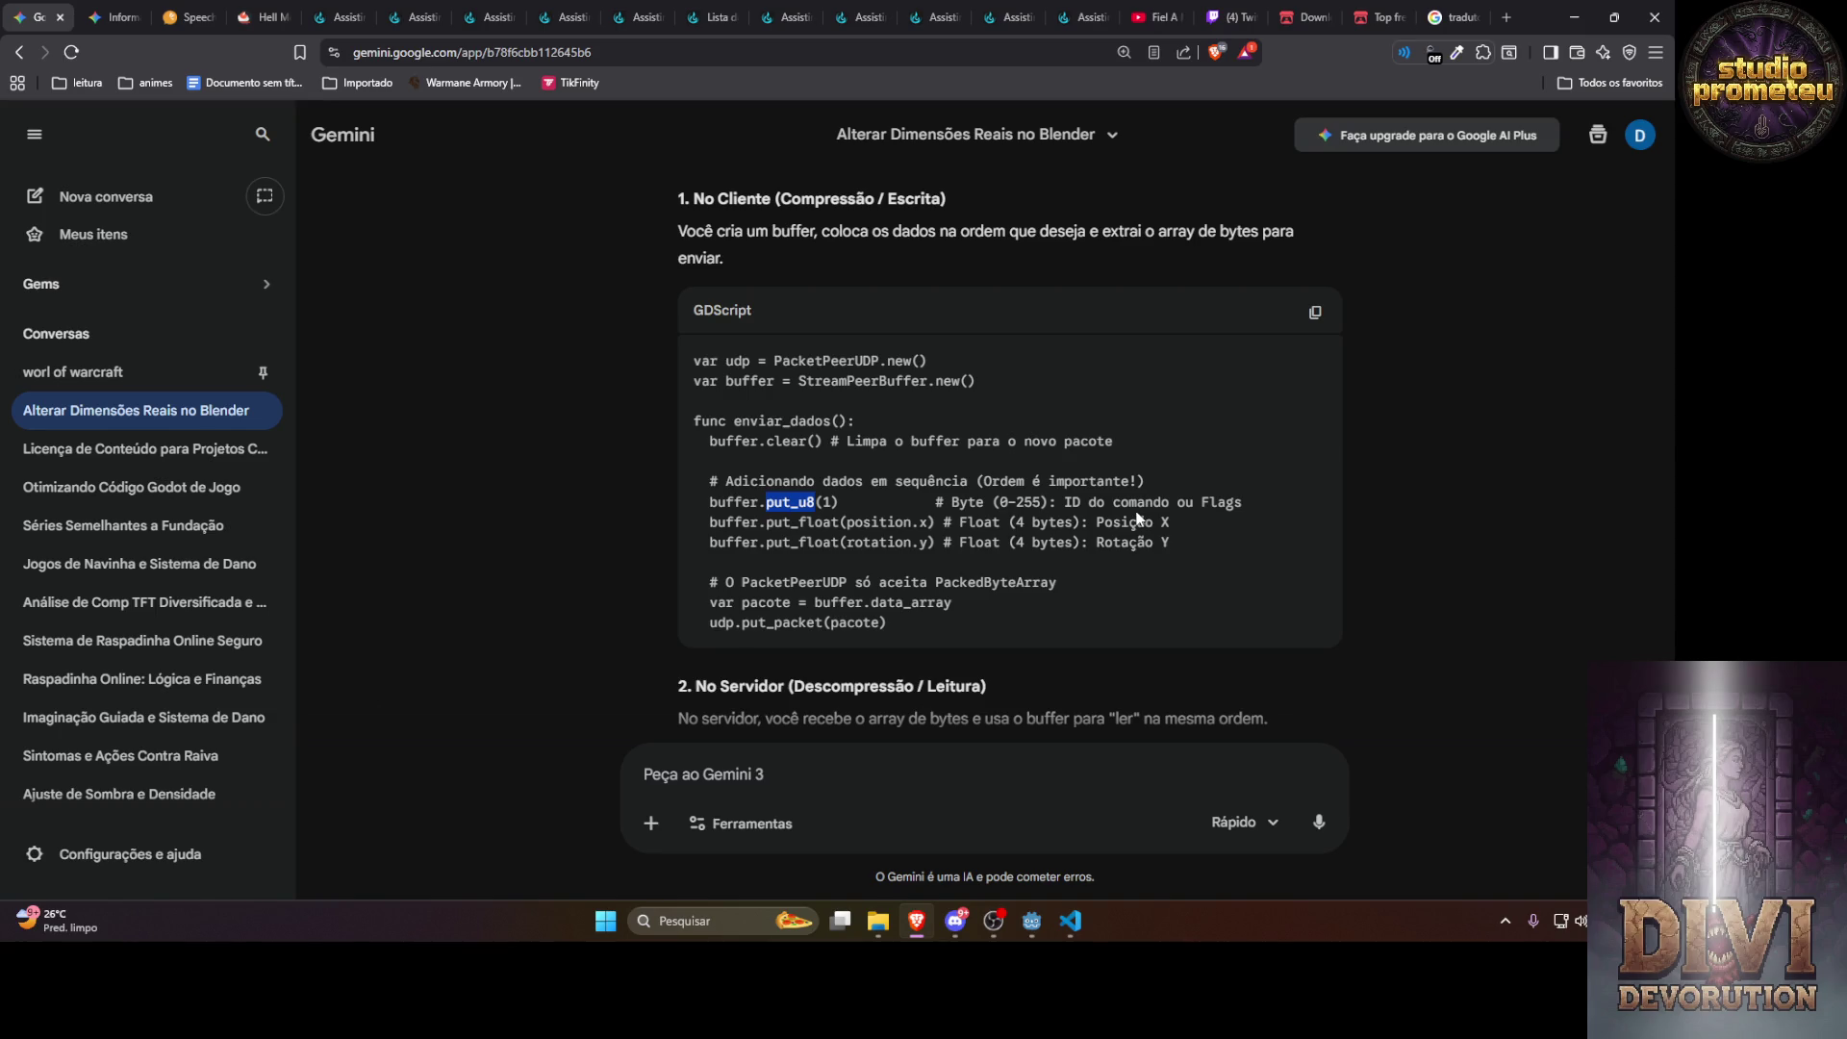
click(700, 769)
text(e)
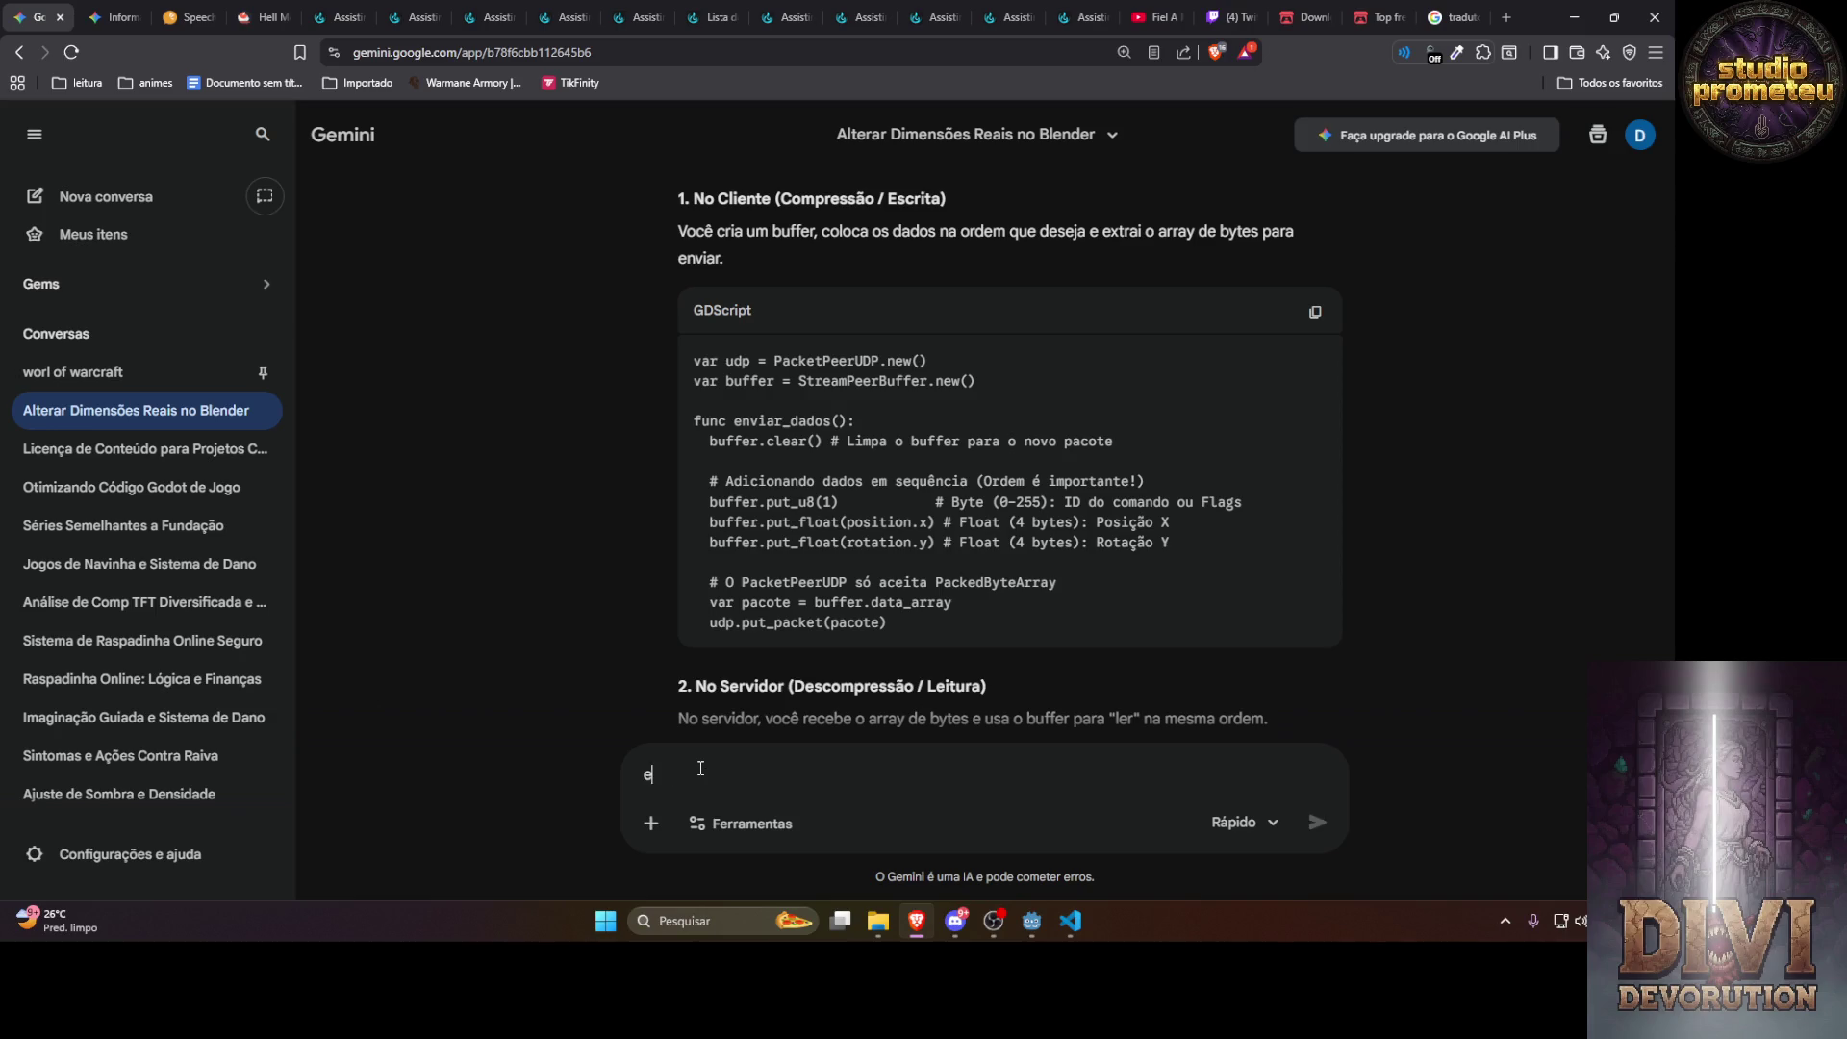
text(u irie enviar)
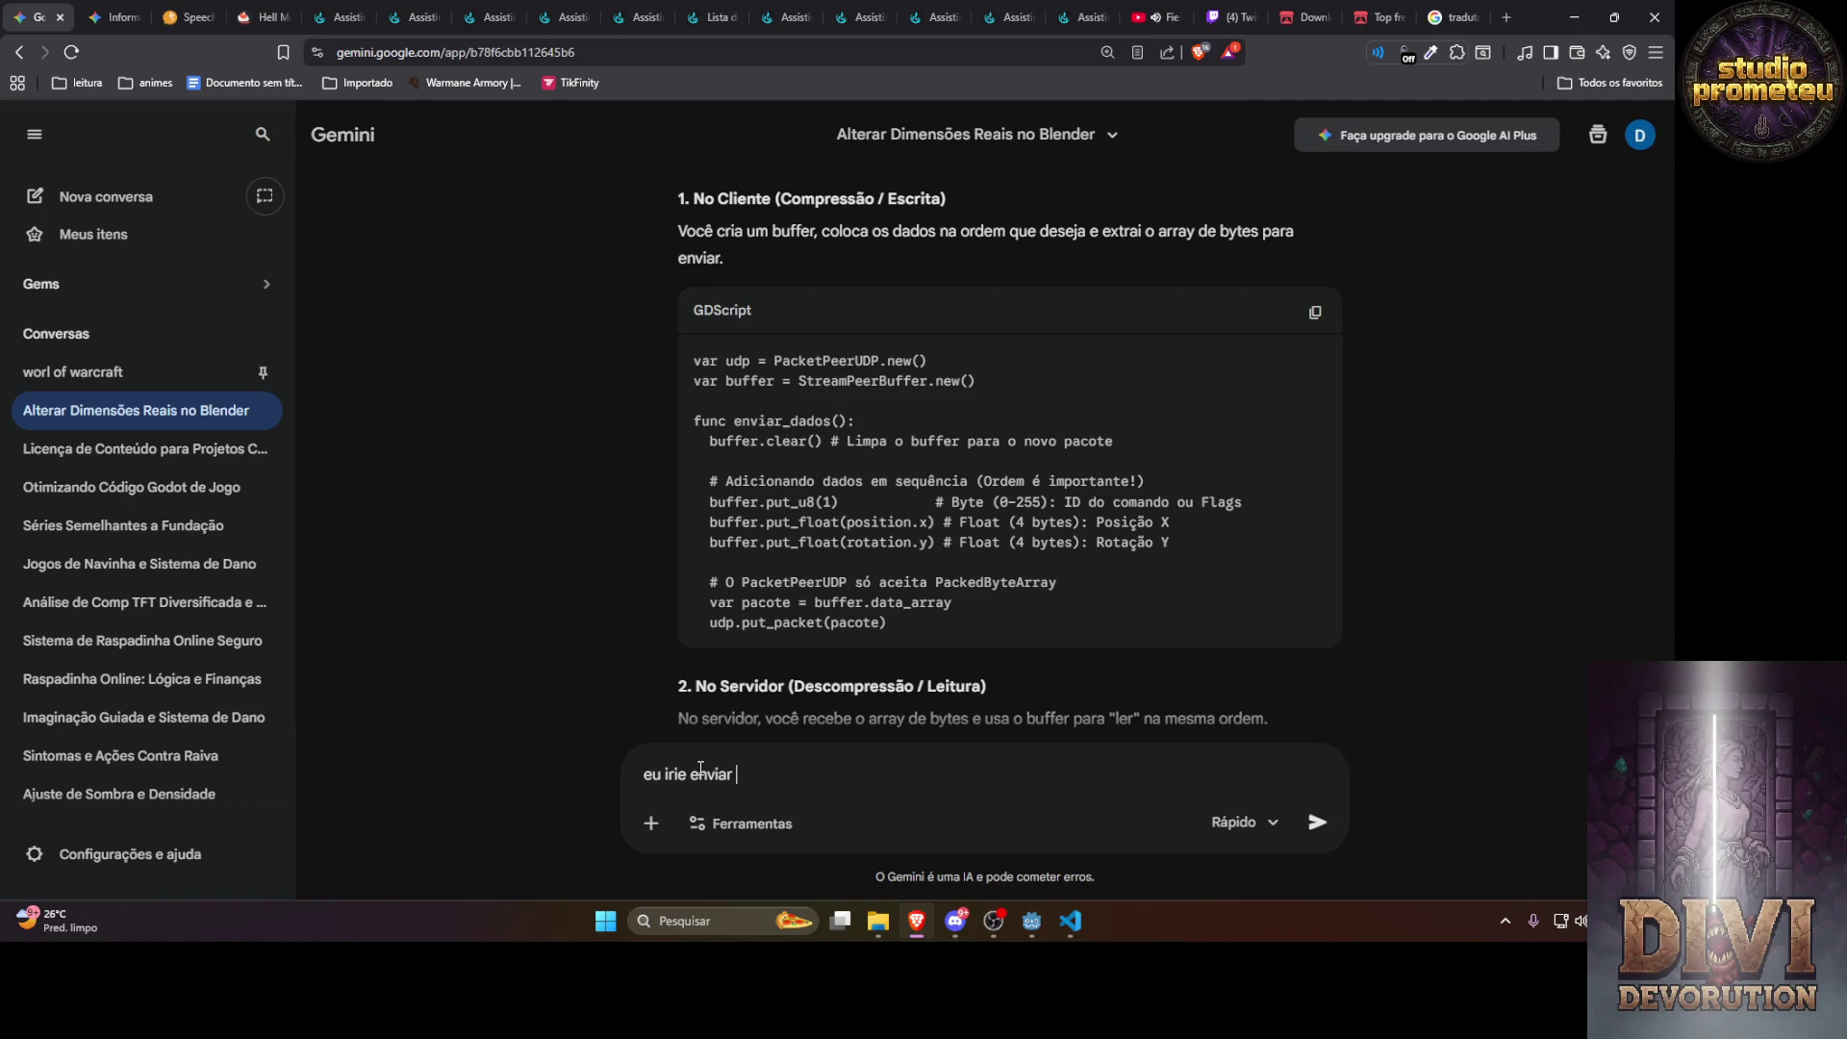
Send 'eu irie enviar por objeto', read the var_to_bytes reply, and draft the performance question
text(por objeto)
key(Return)
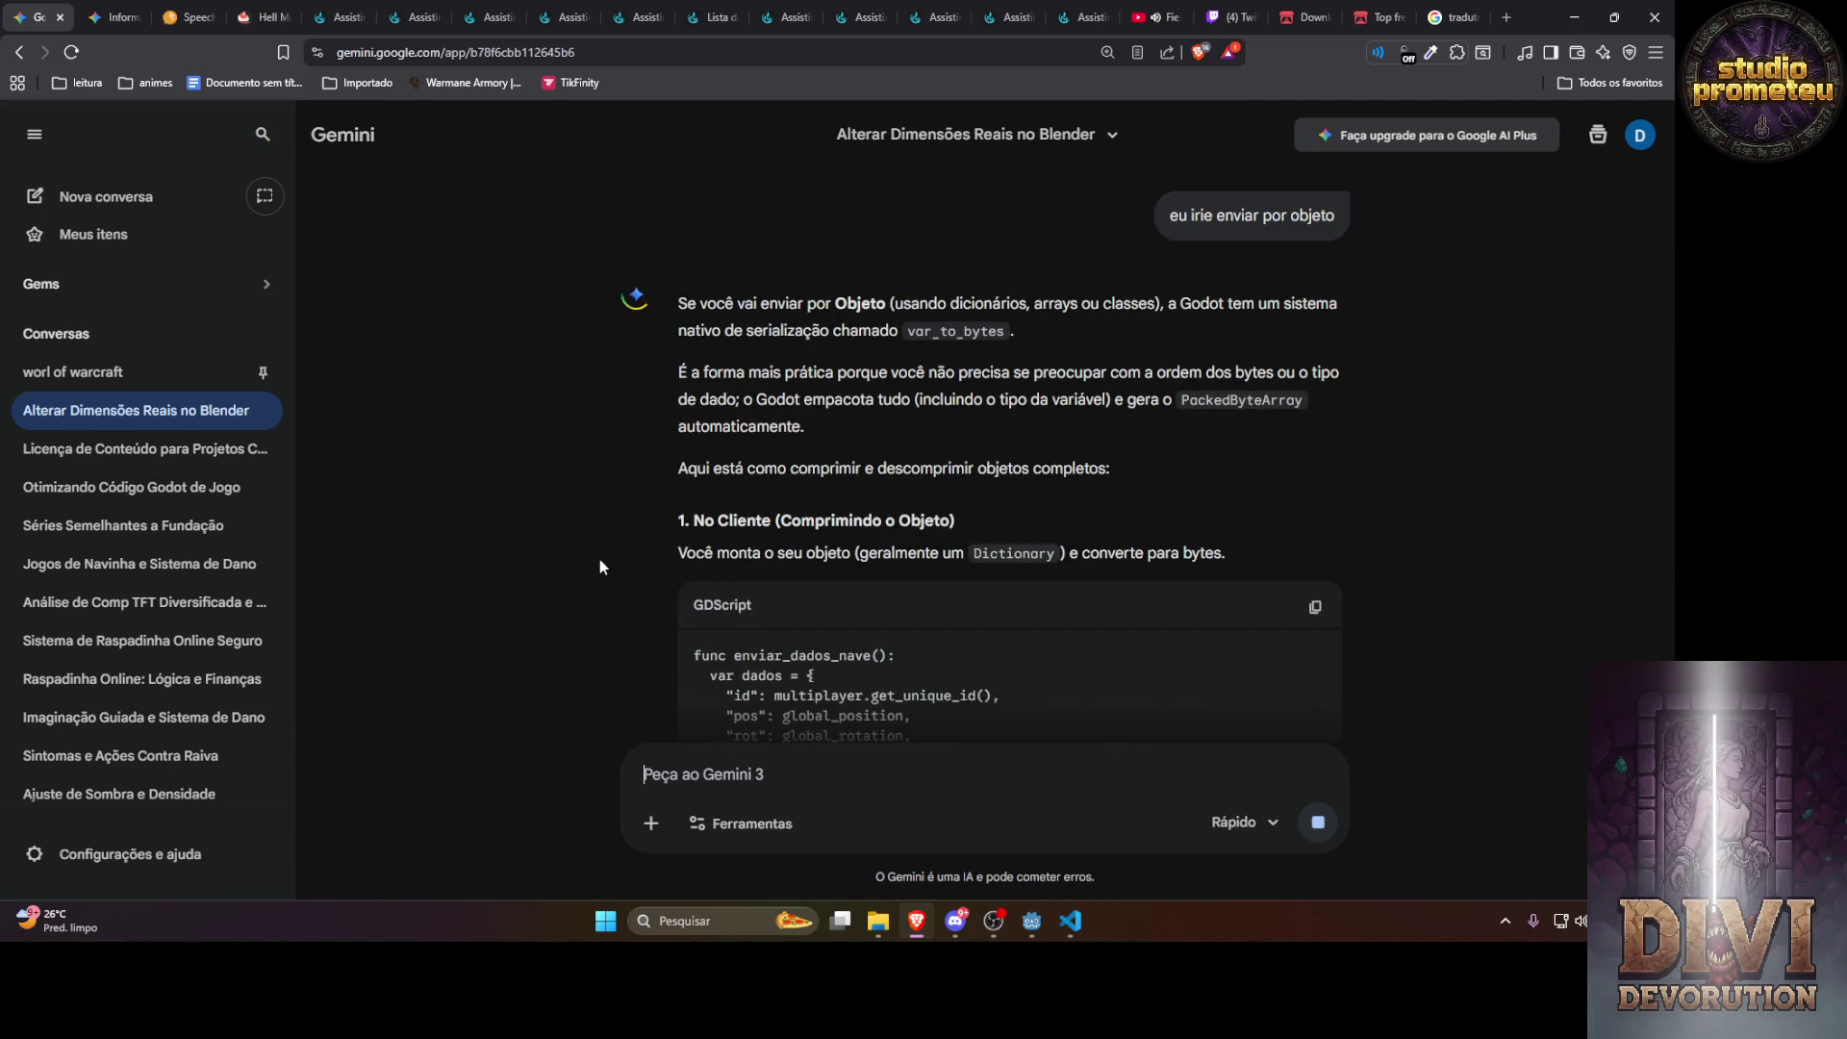
scroll(599, 559, down, 2)
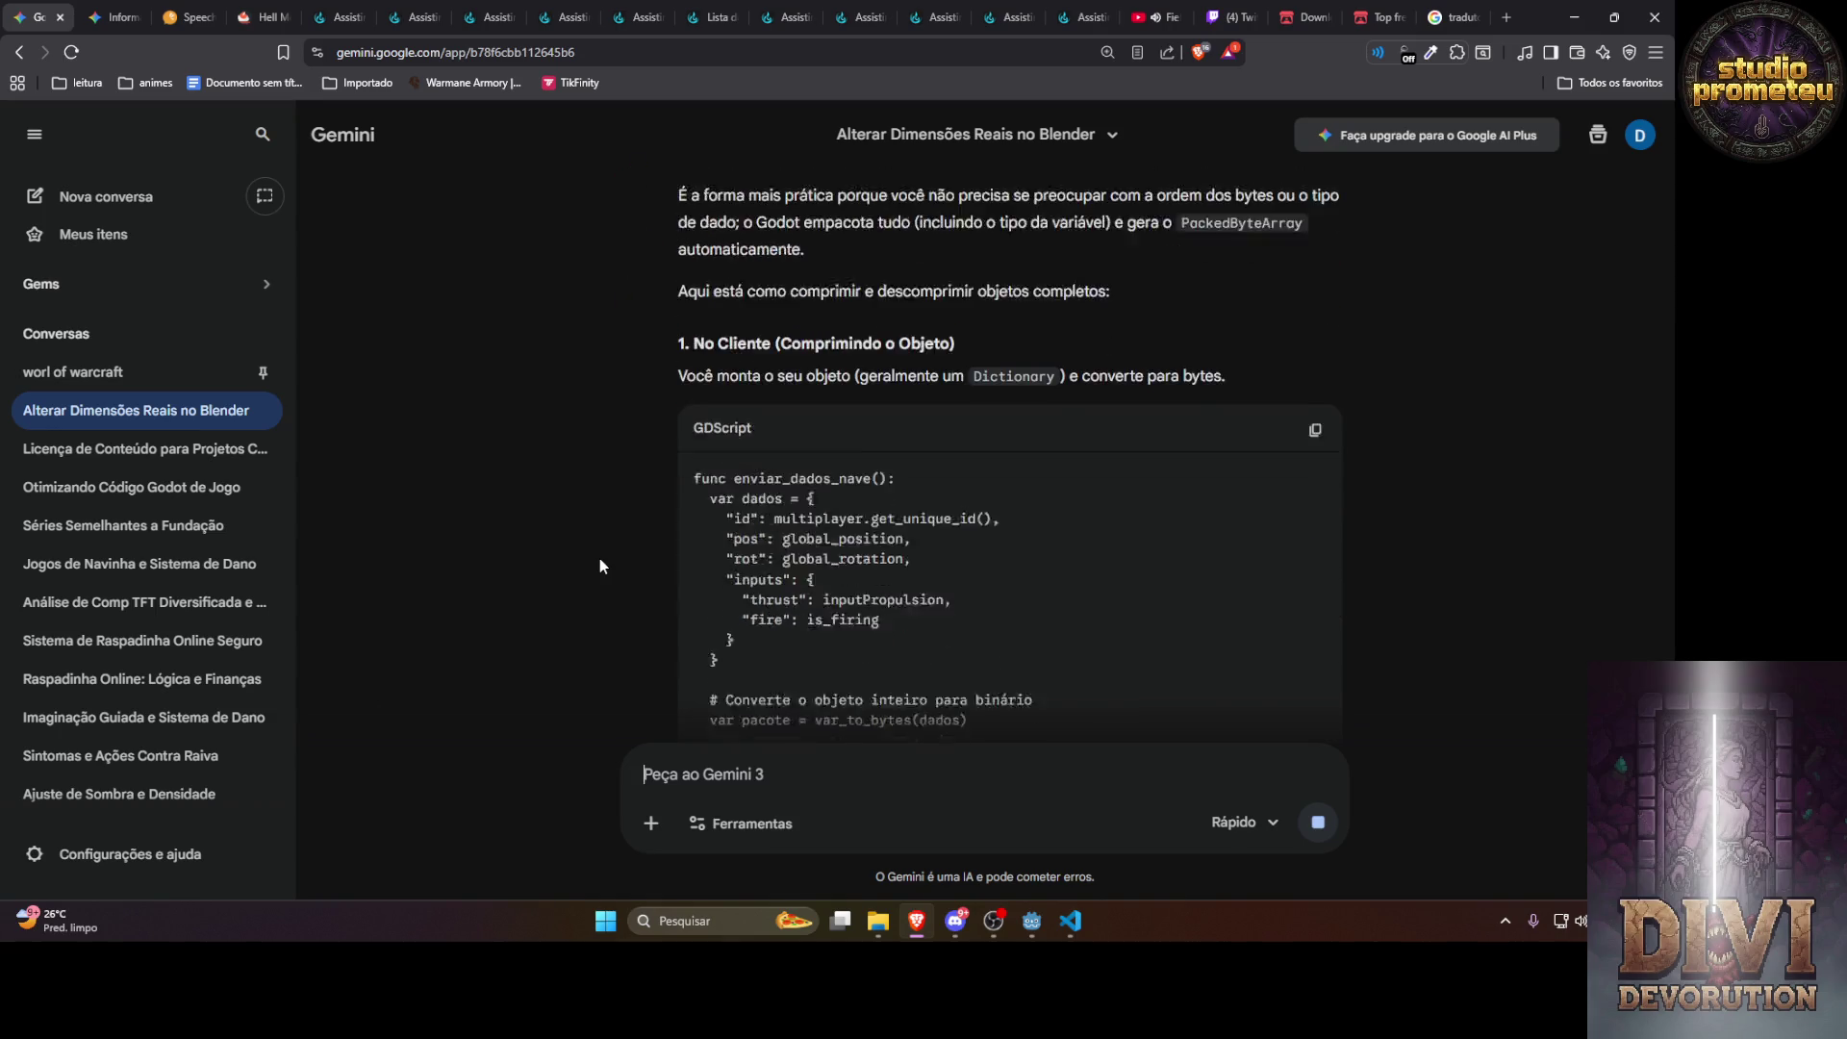
scroll(599, 566, down, 1)
scroll(599, 563, down, 3)
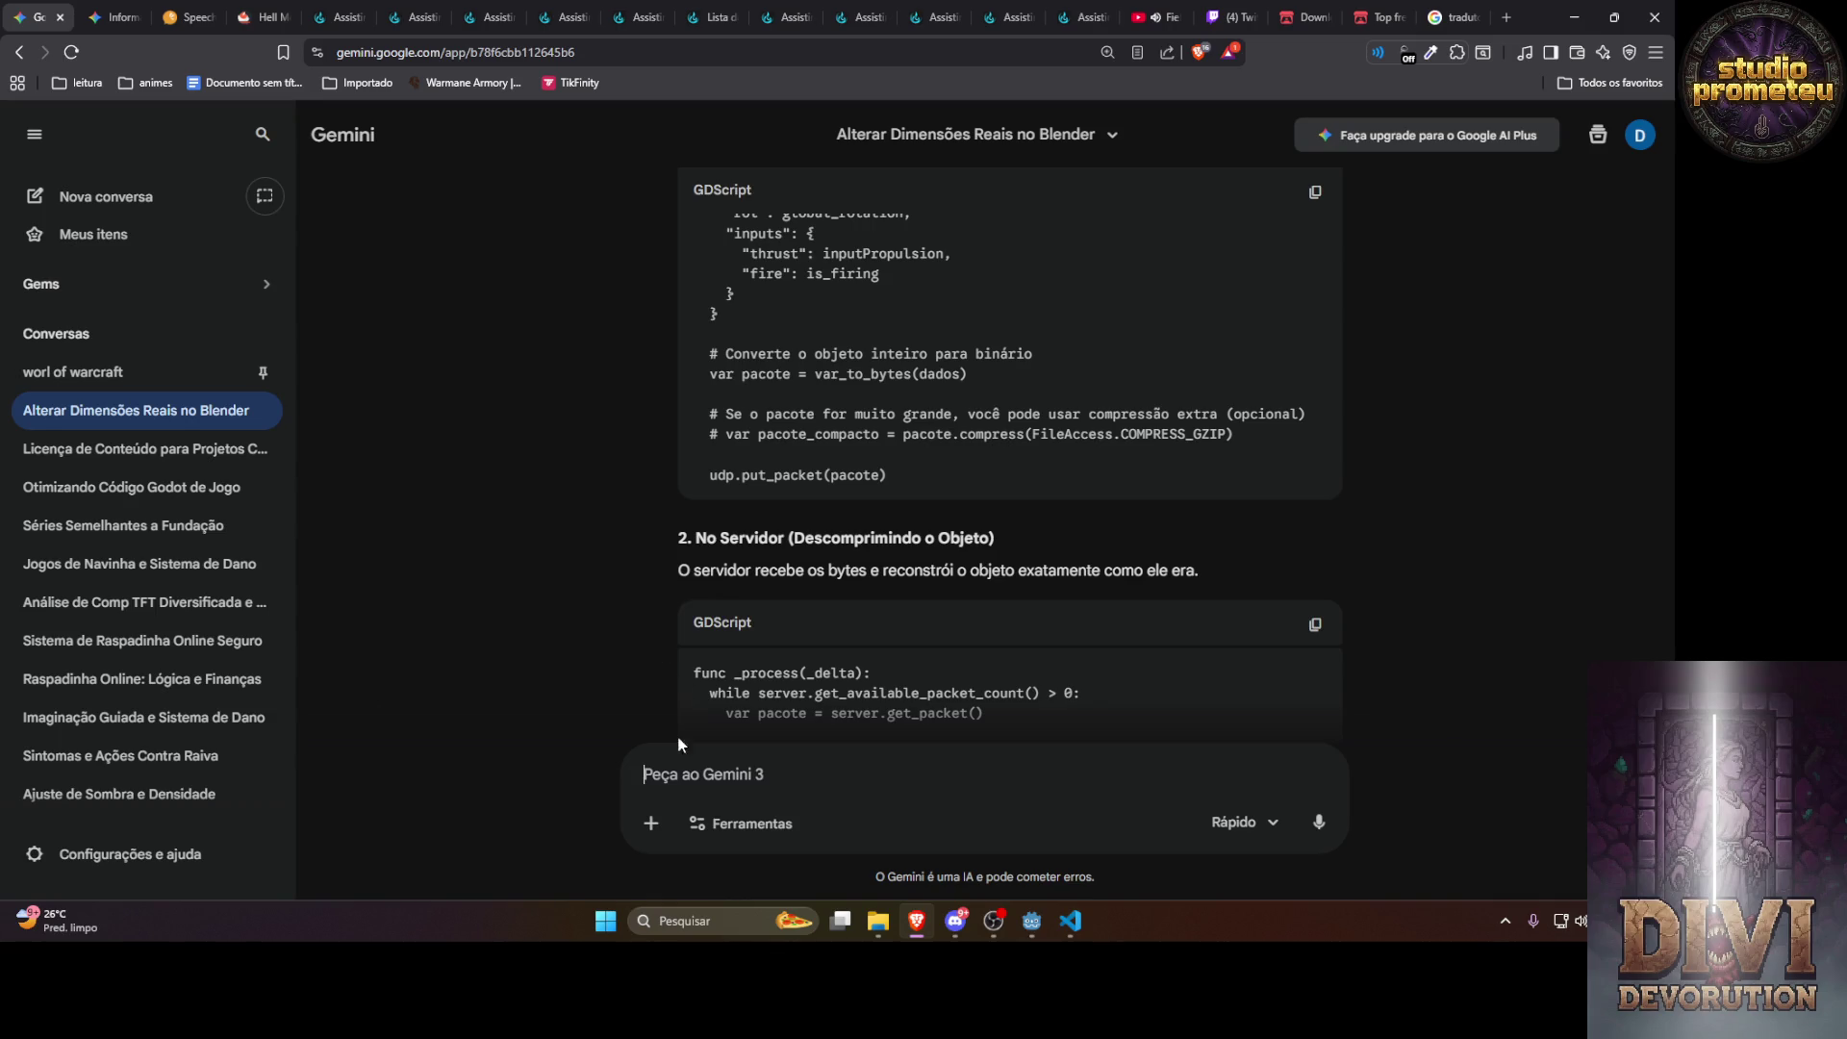
text(usando dessse)
text( jeito ainda ma)
text(tenho )
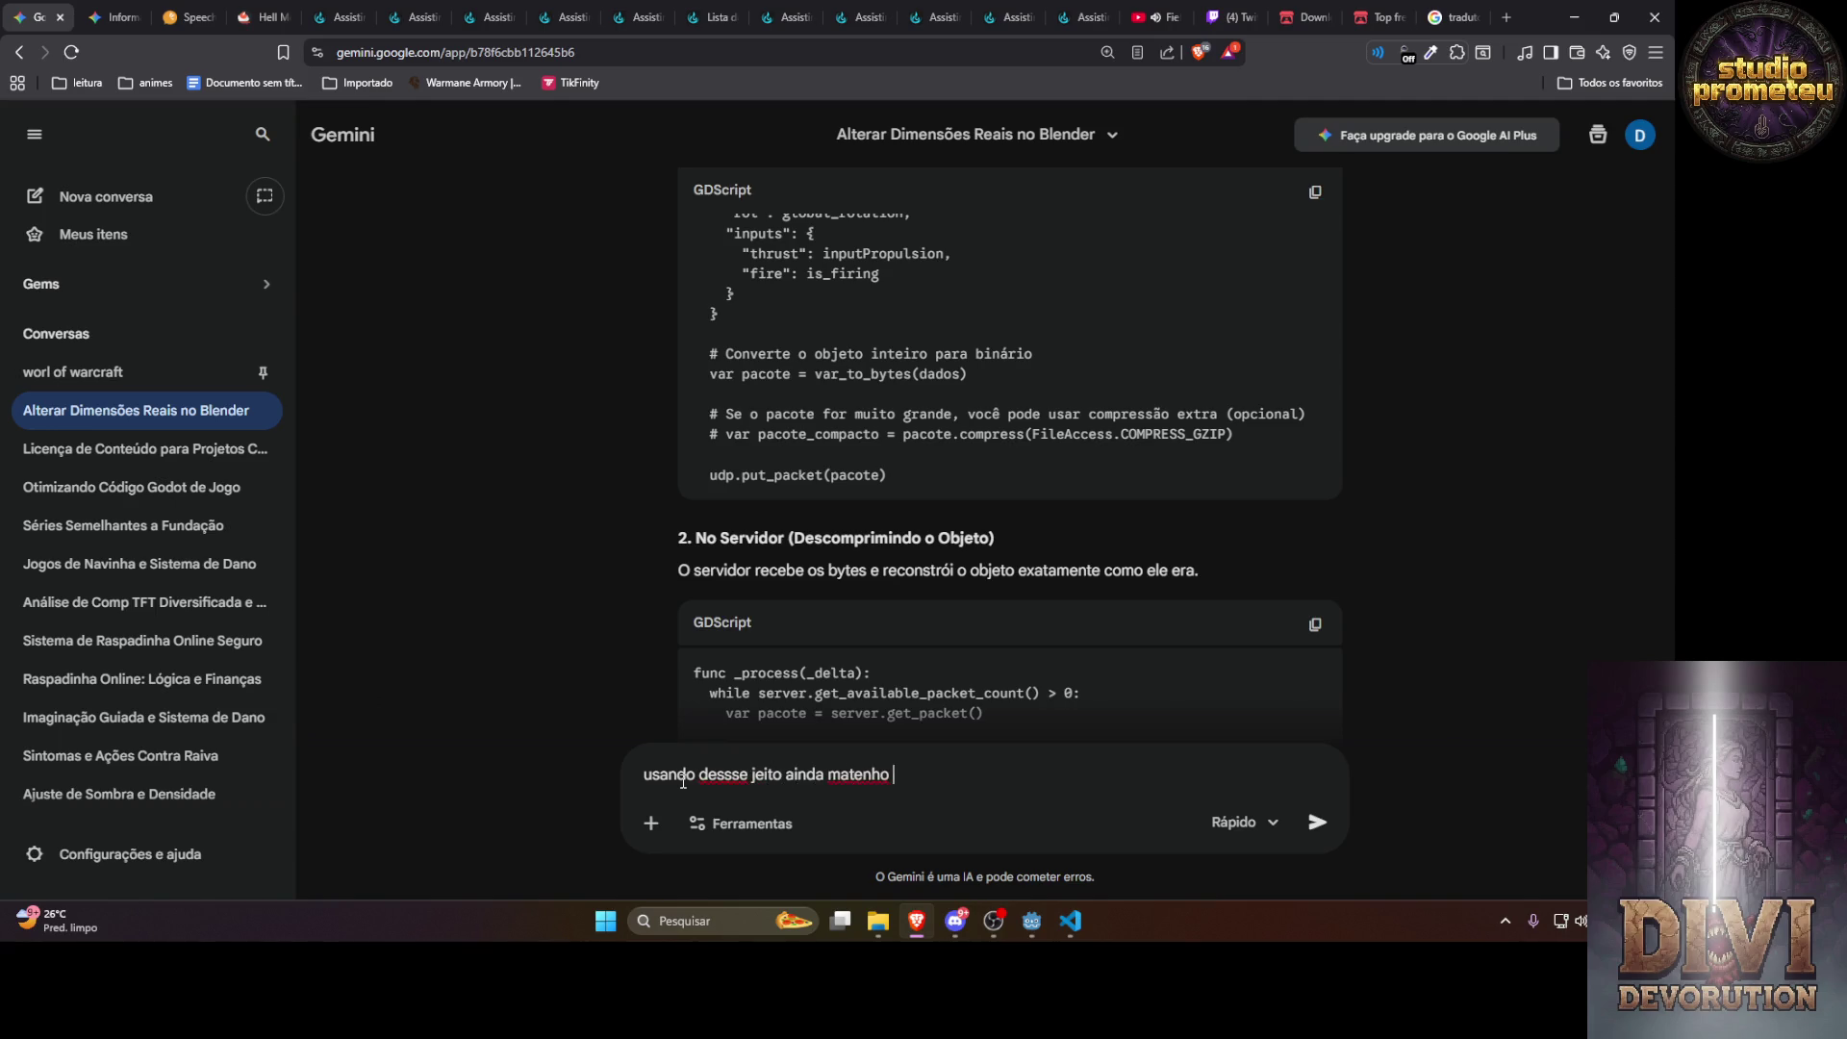
text(performace neh)
Send the performance question, read the var_to_bytes breakdown, and start the 30 fps update note
key(Return)
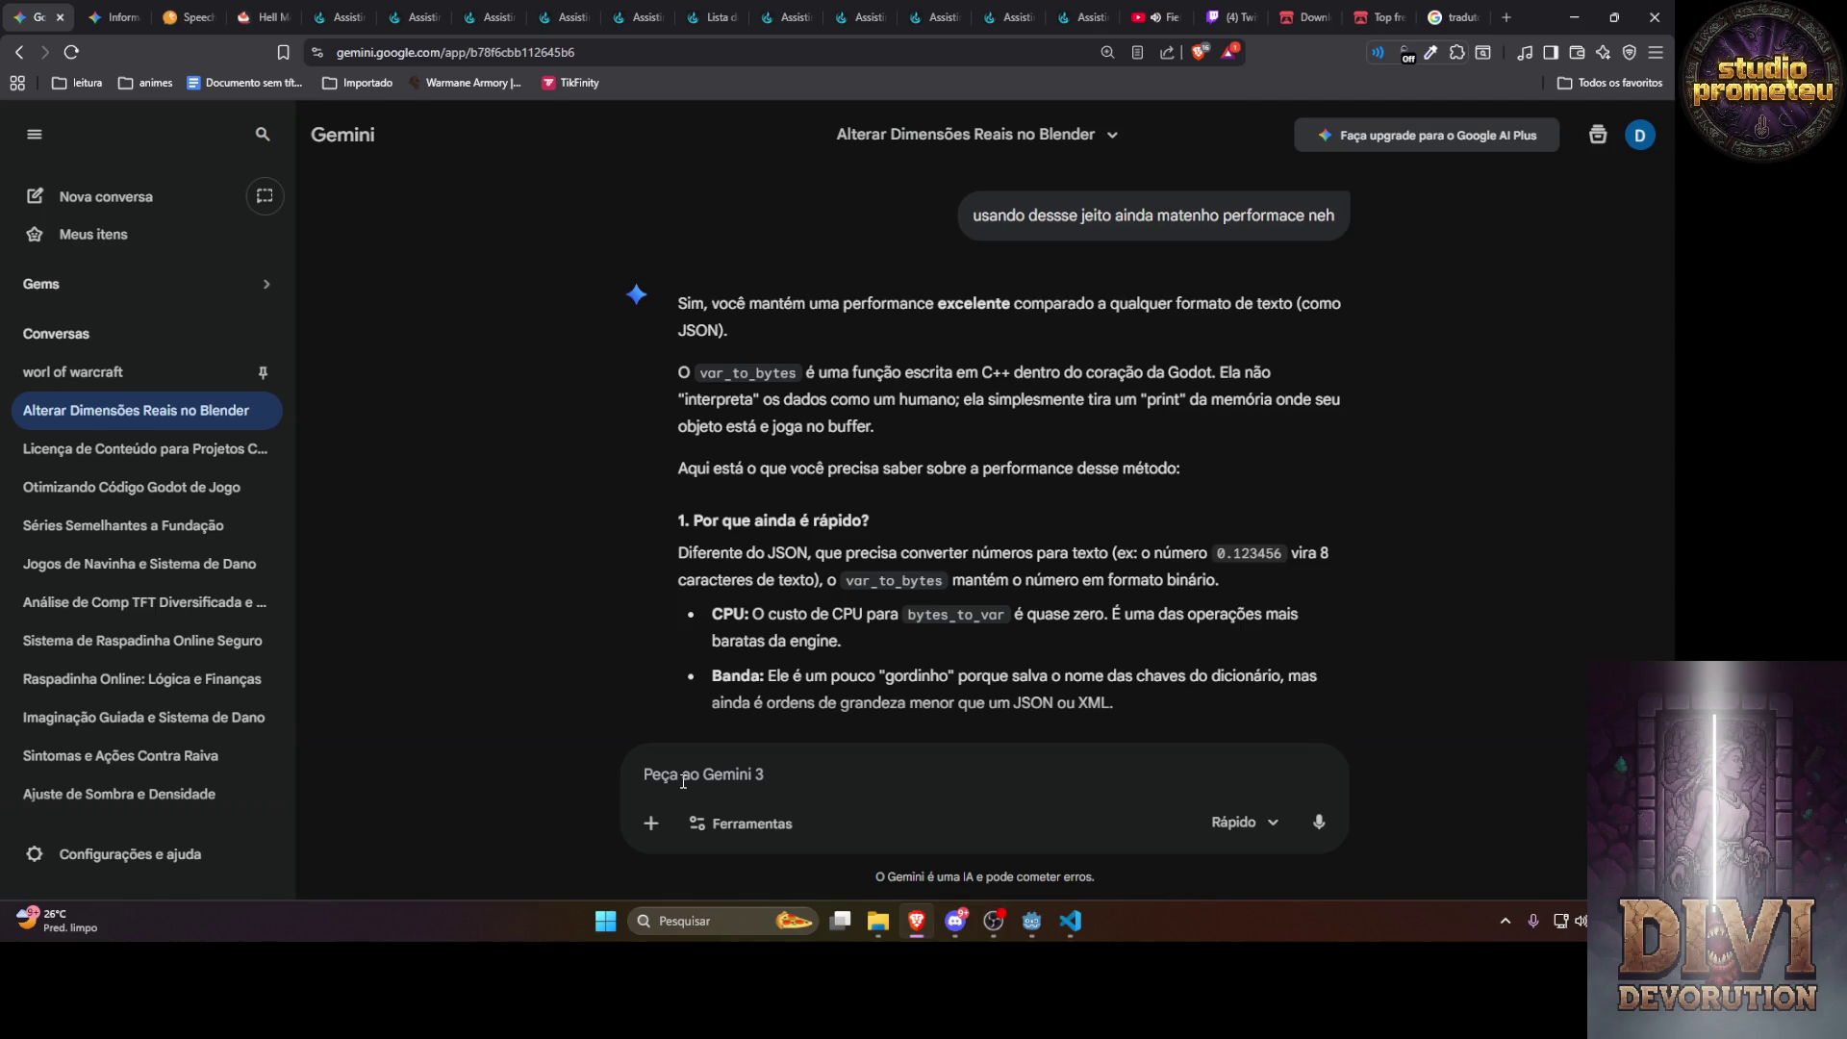
scroll(651, 663, down, 5)
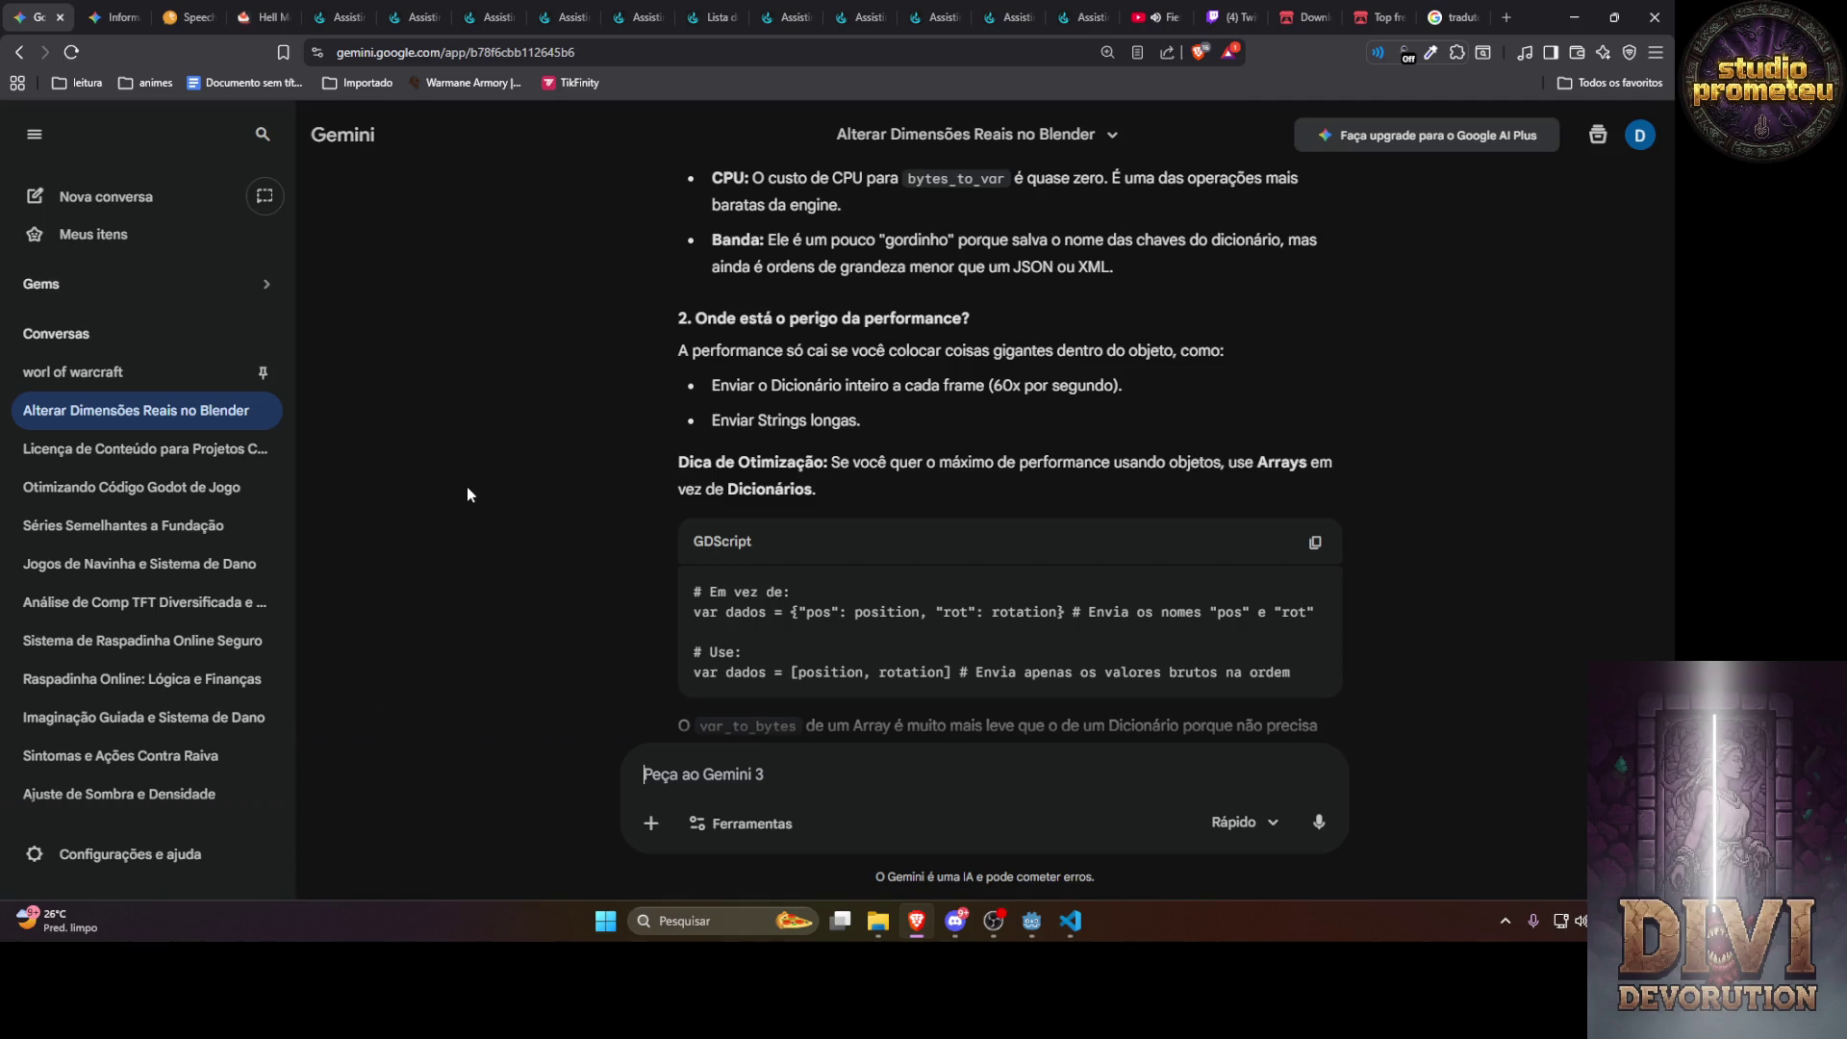
text(oi)
text(ogo vai ser )
text(atualizado a )
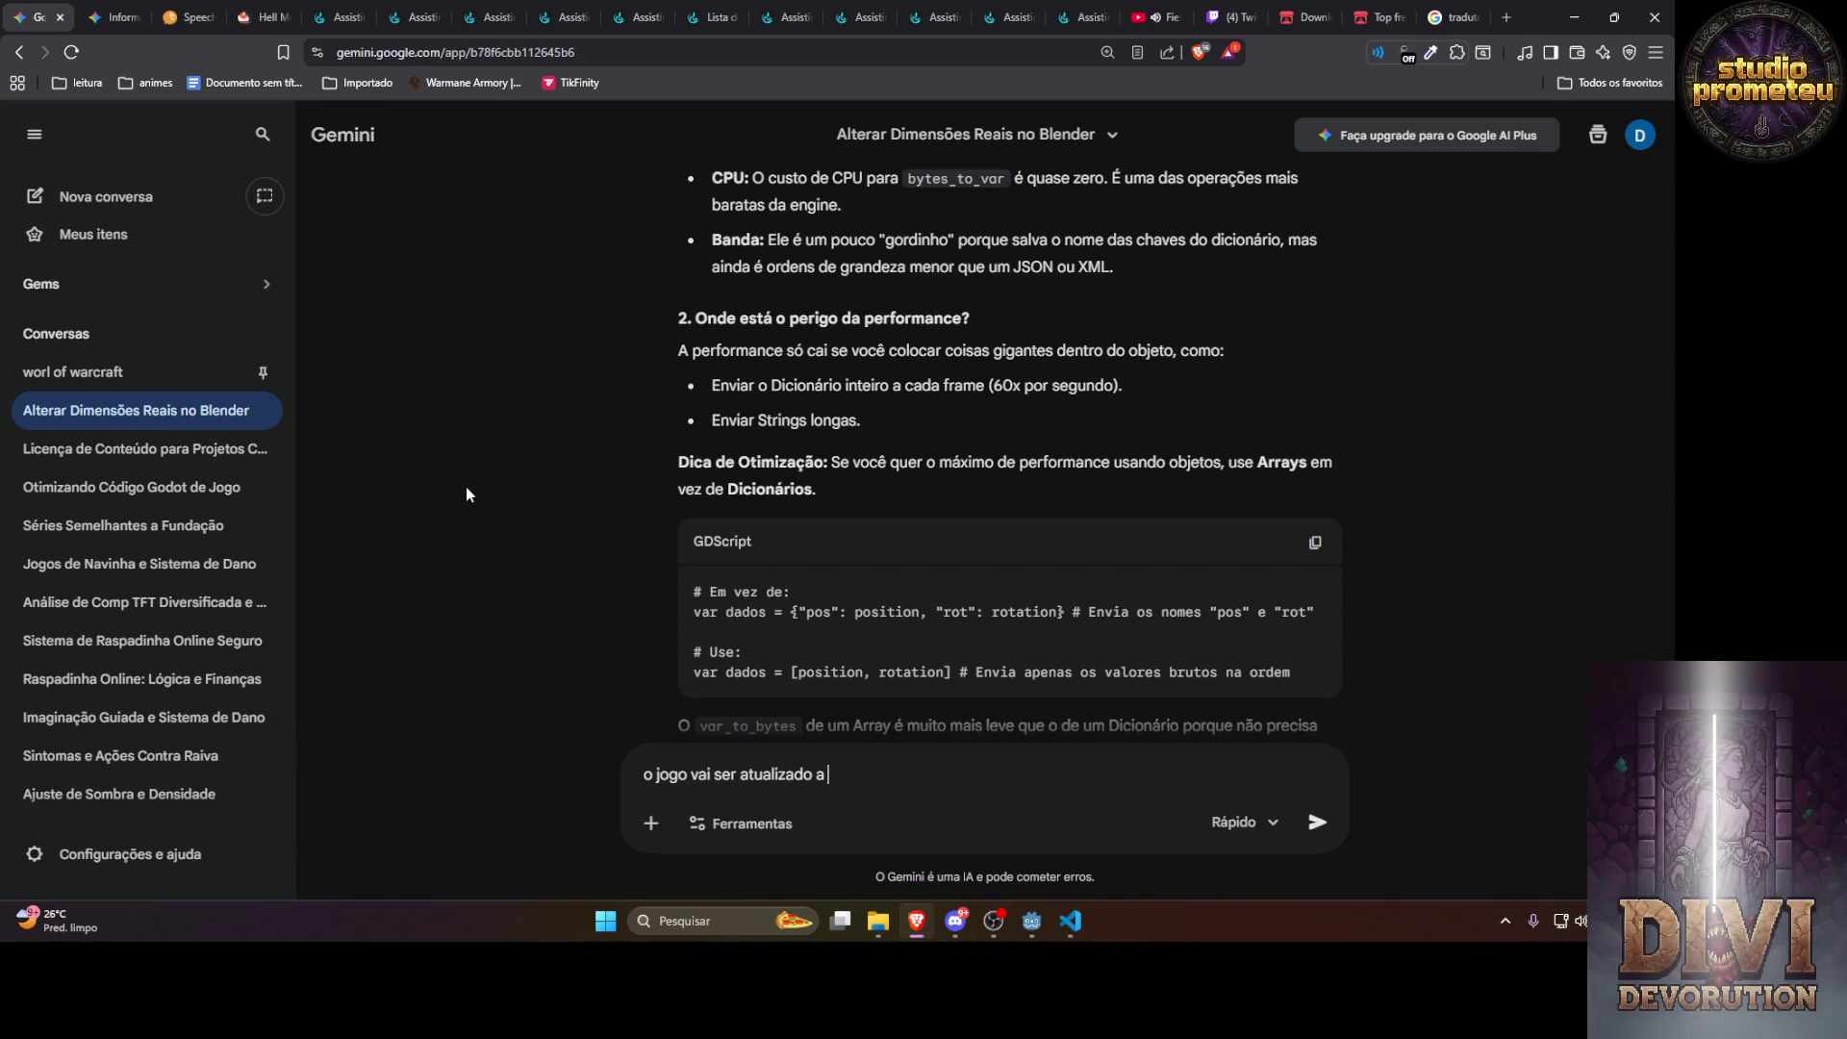
text(30 fps, e )
text(la ele vai res)
text(olver)
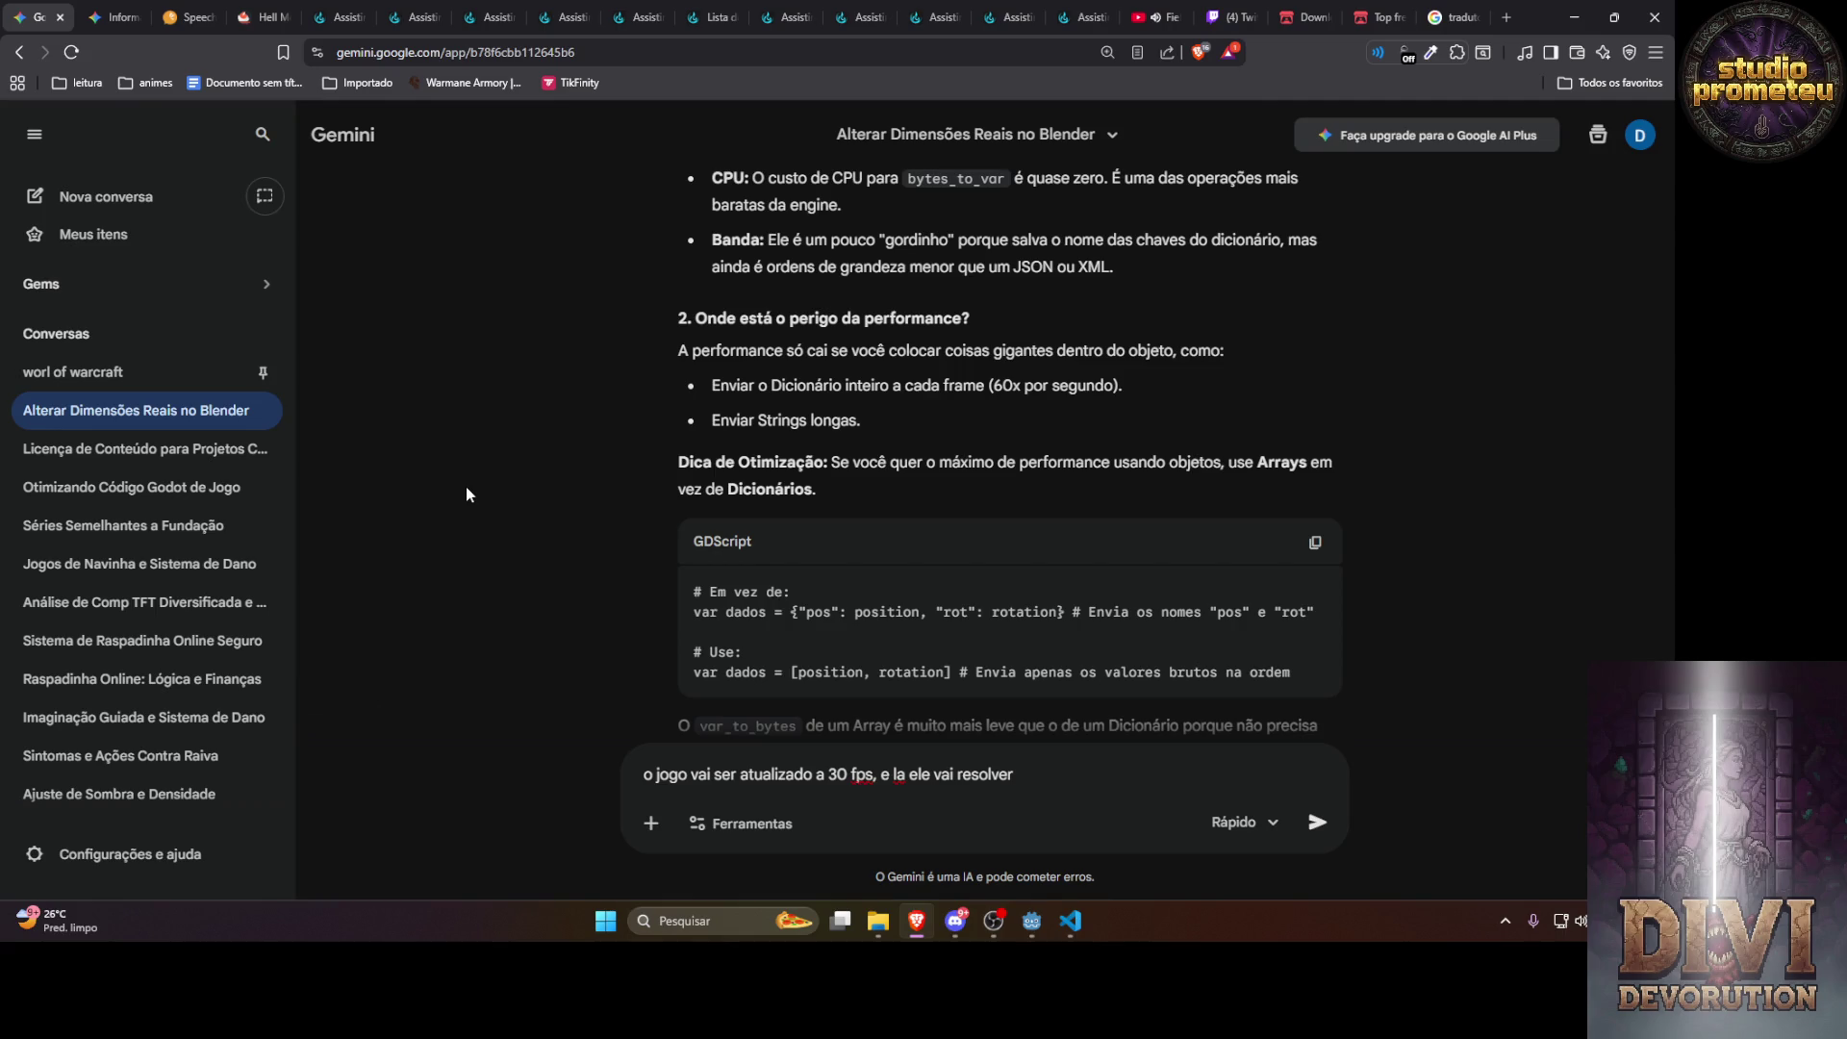
text( em60+)
Send the 30 fps update / 60+ render note, then reply 'certo o resto sei fazer,'
key(Return)
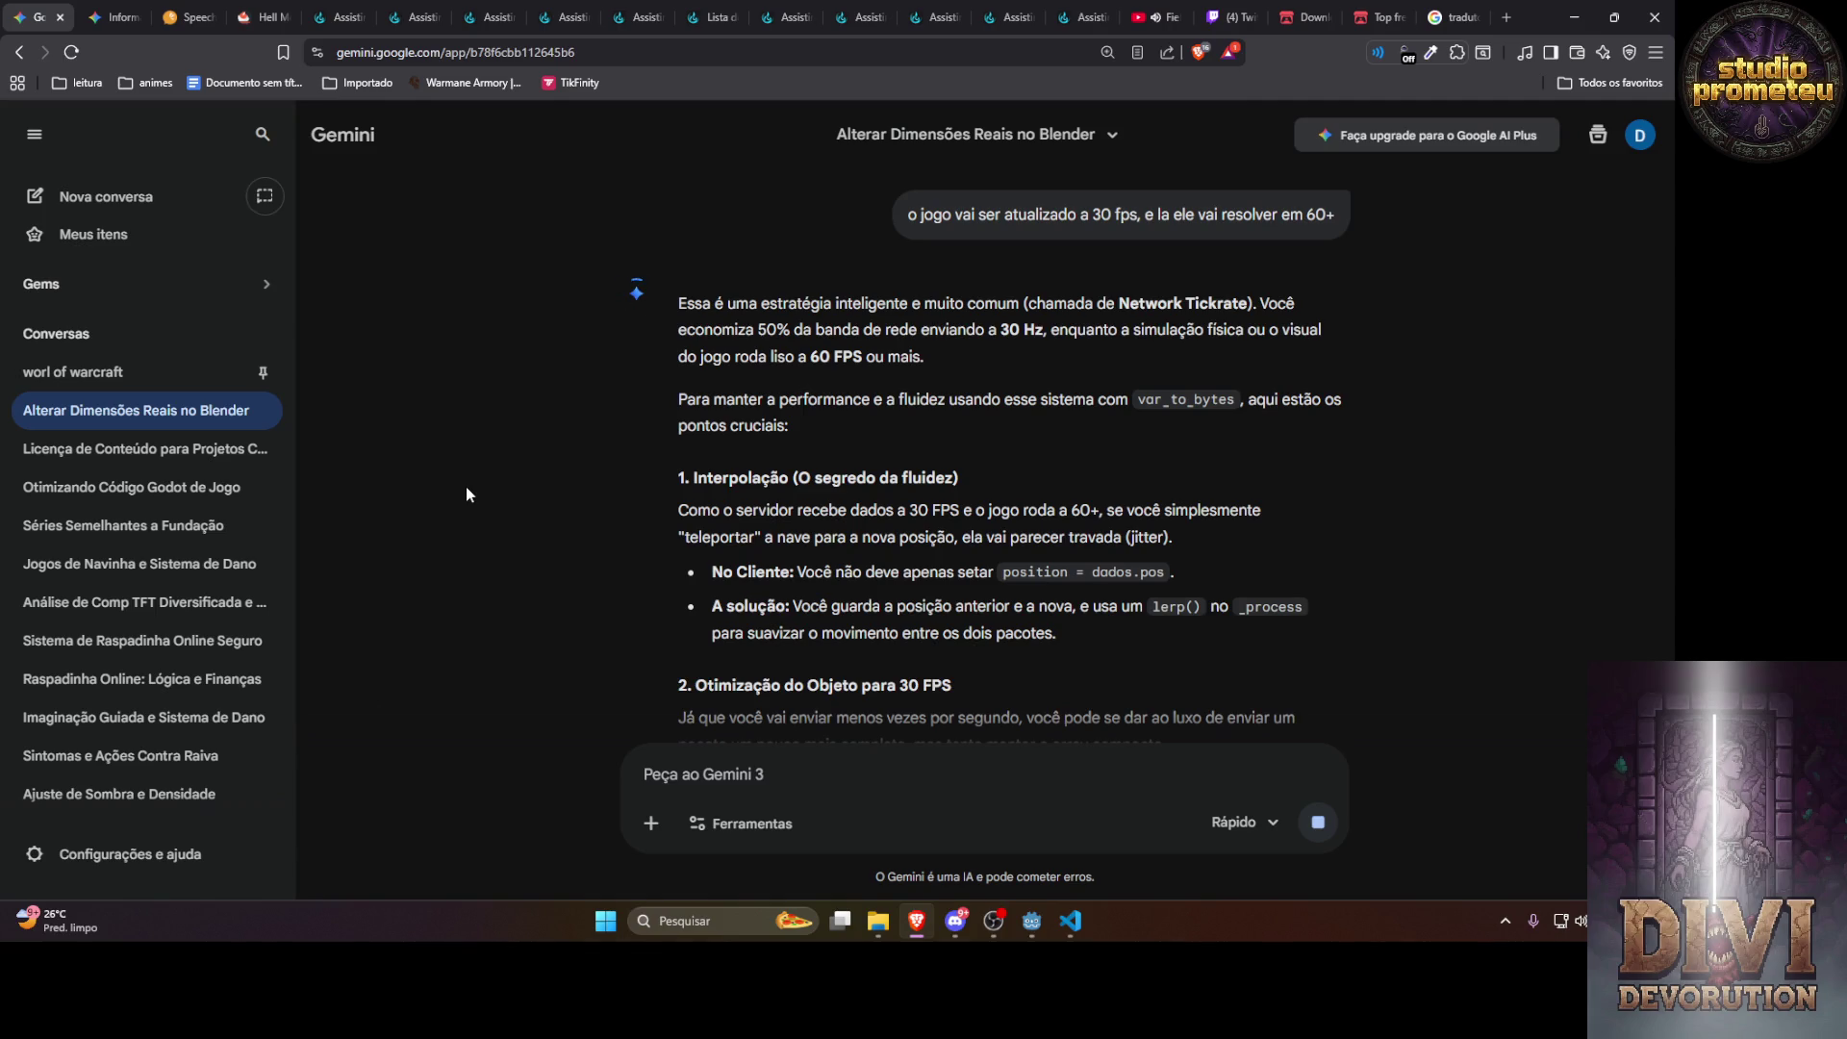
text(certo o resto sei faze)
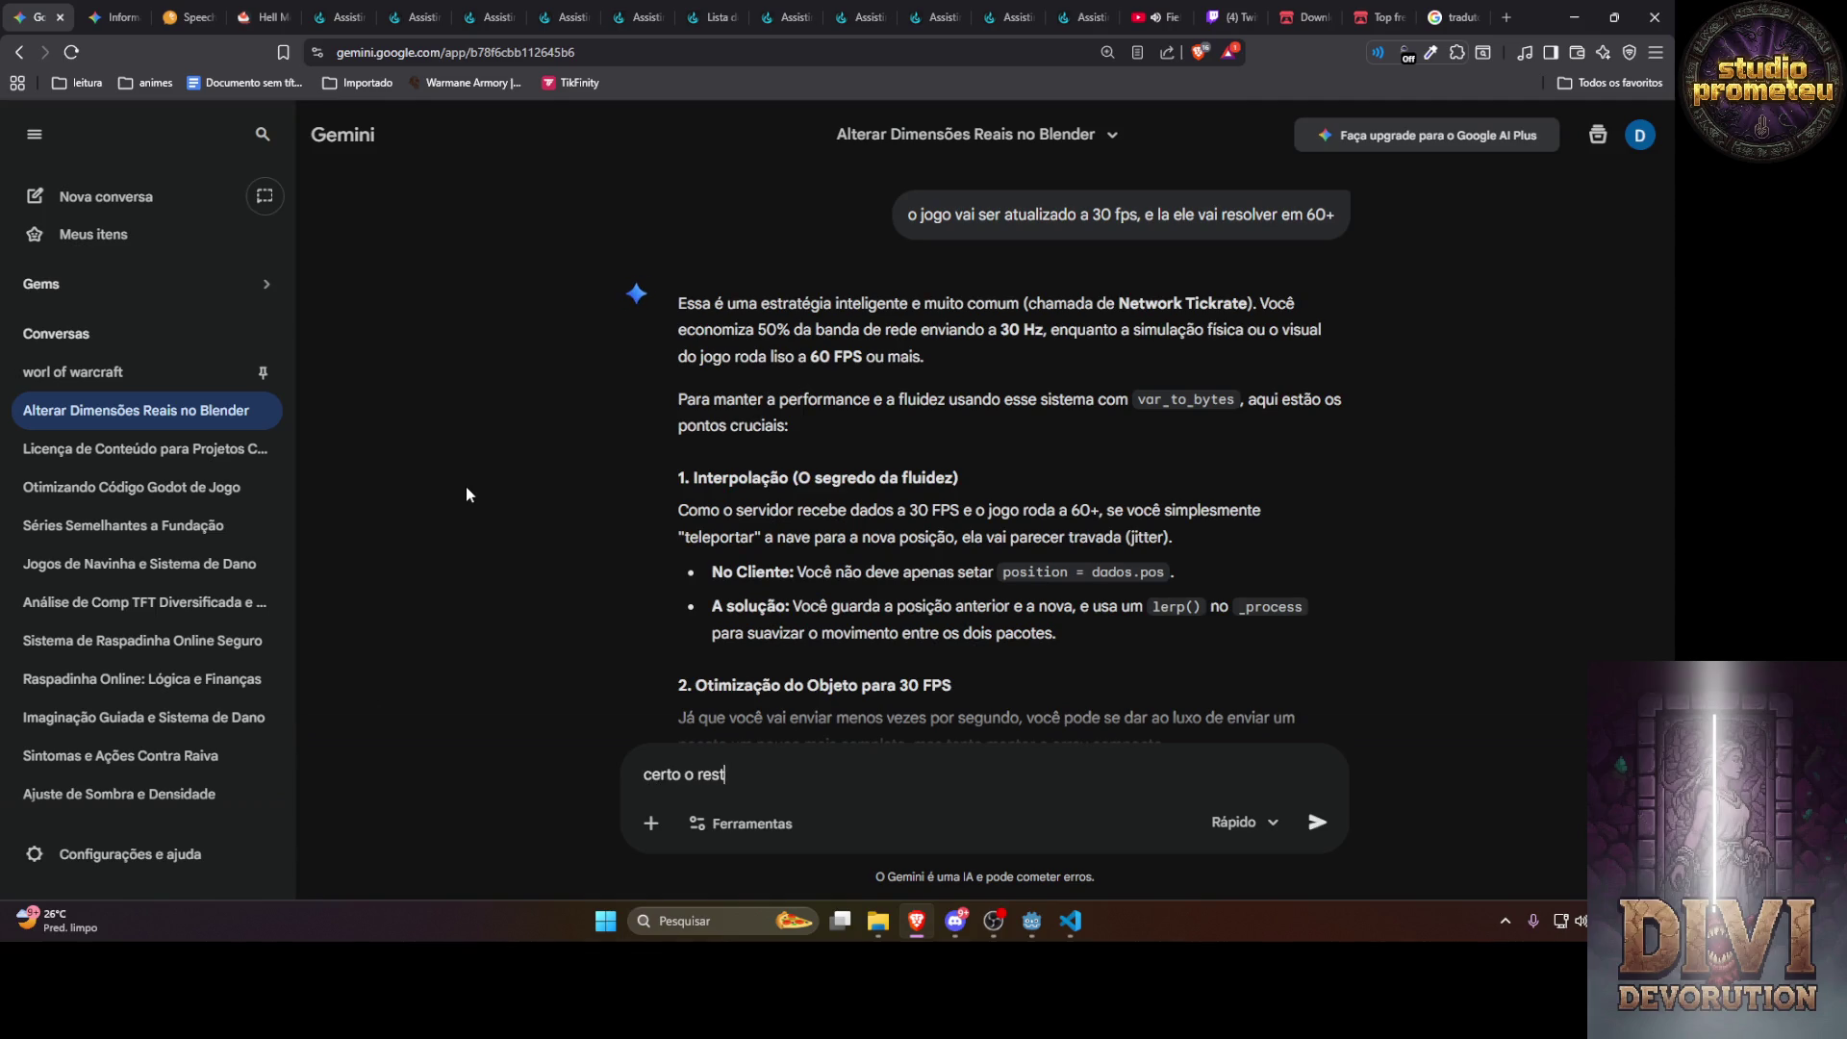
text(r,)
key(Return)
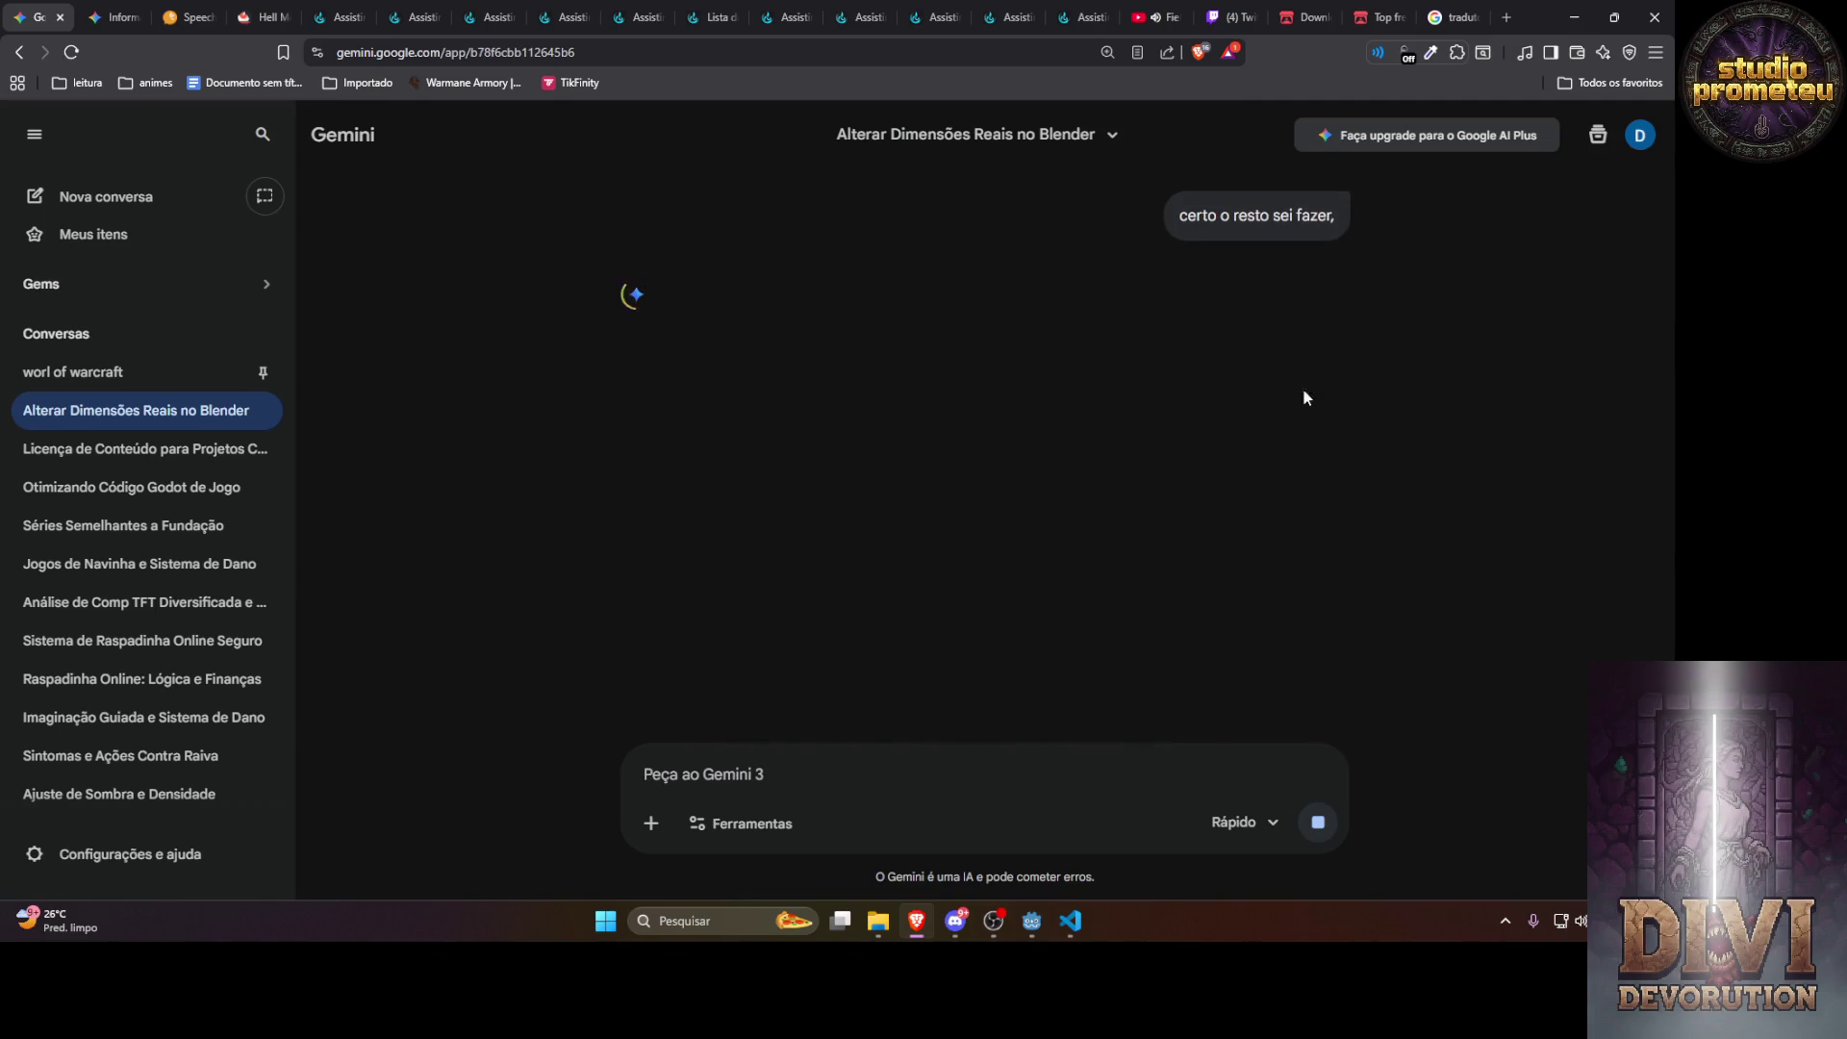
Switch to the SpeechChat tab to read viewers discussing the client RPC error
click(188, 17)
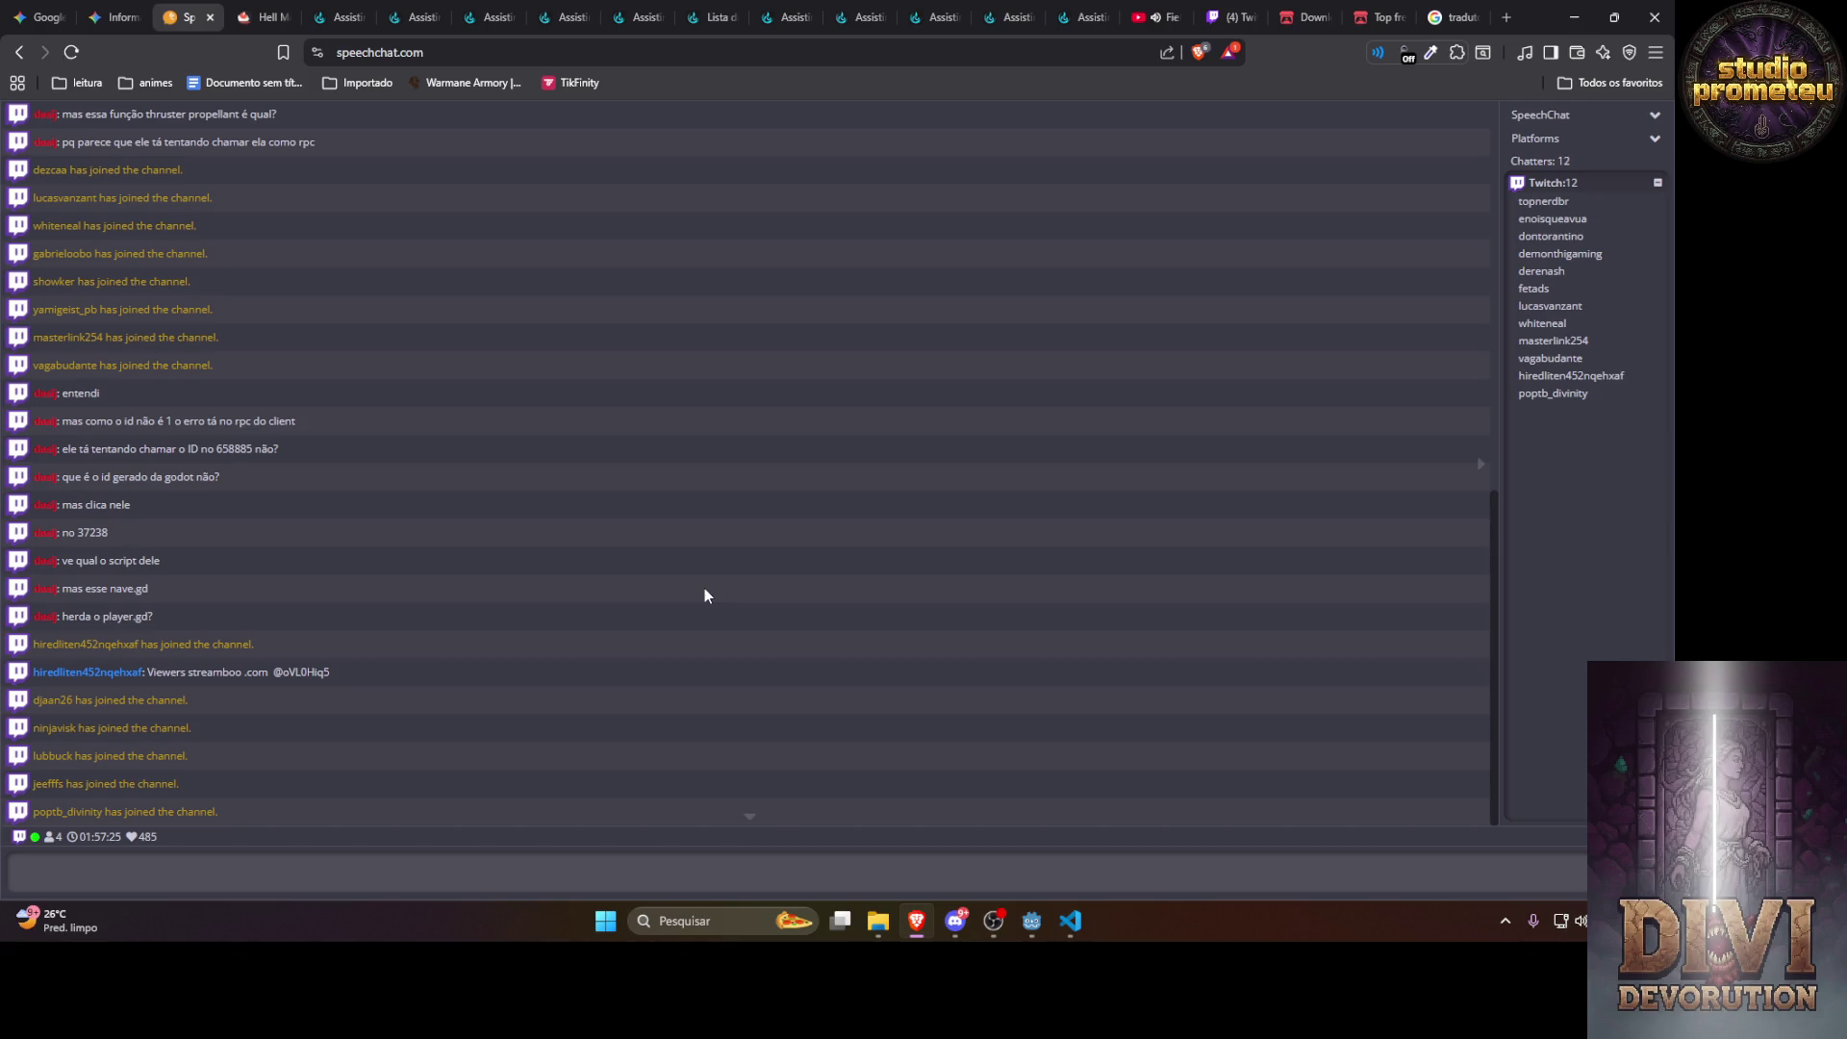
Pause the YouTube music video and minimize the browser
click(1159, 17)
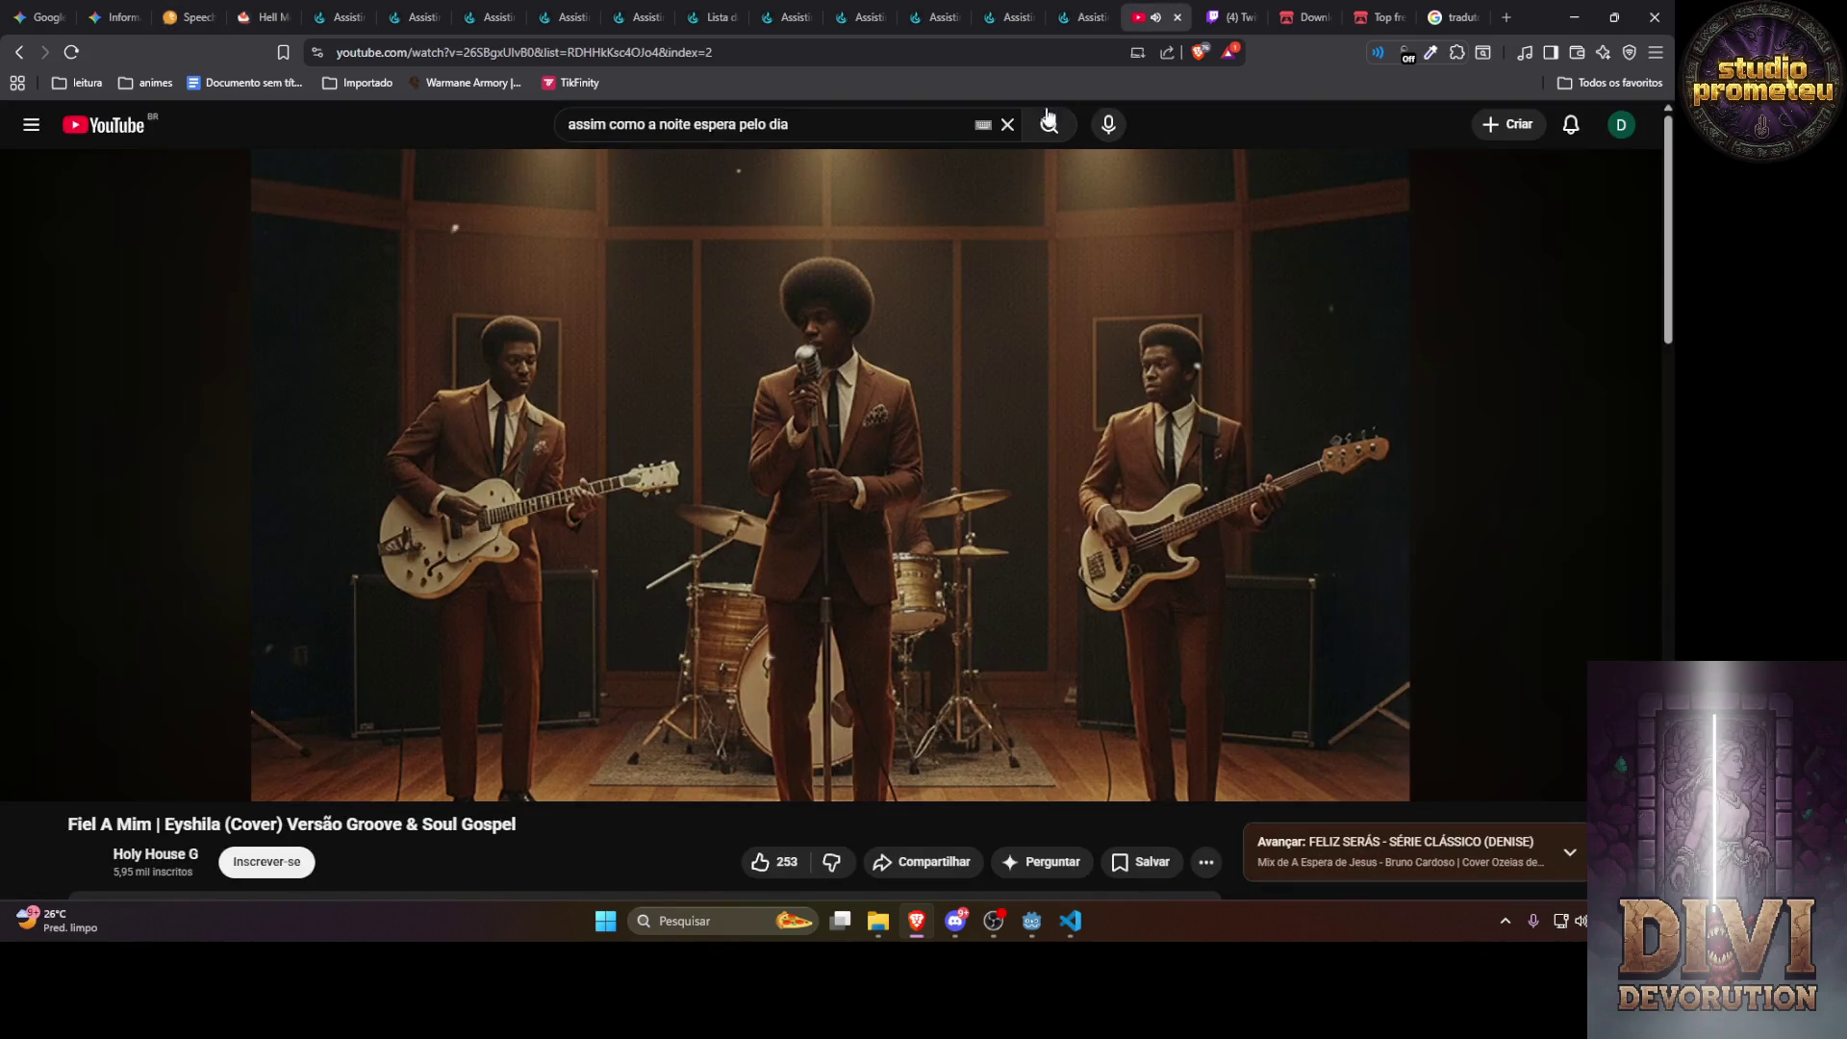
key(space)
click(1573, 17)
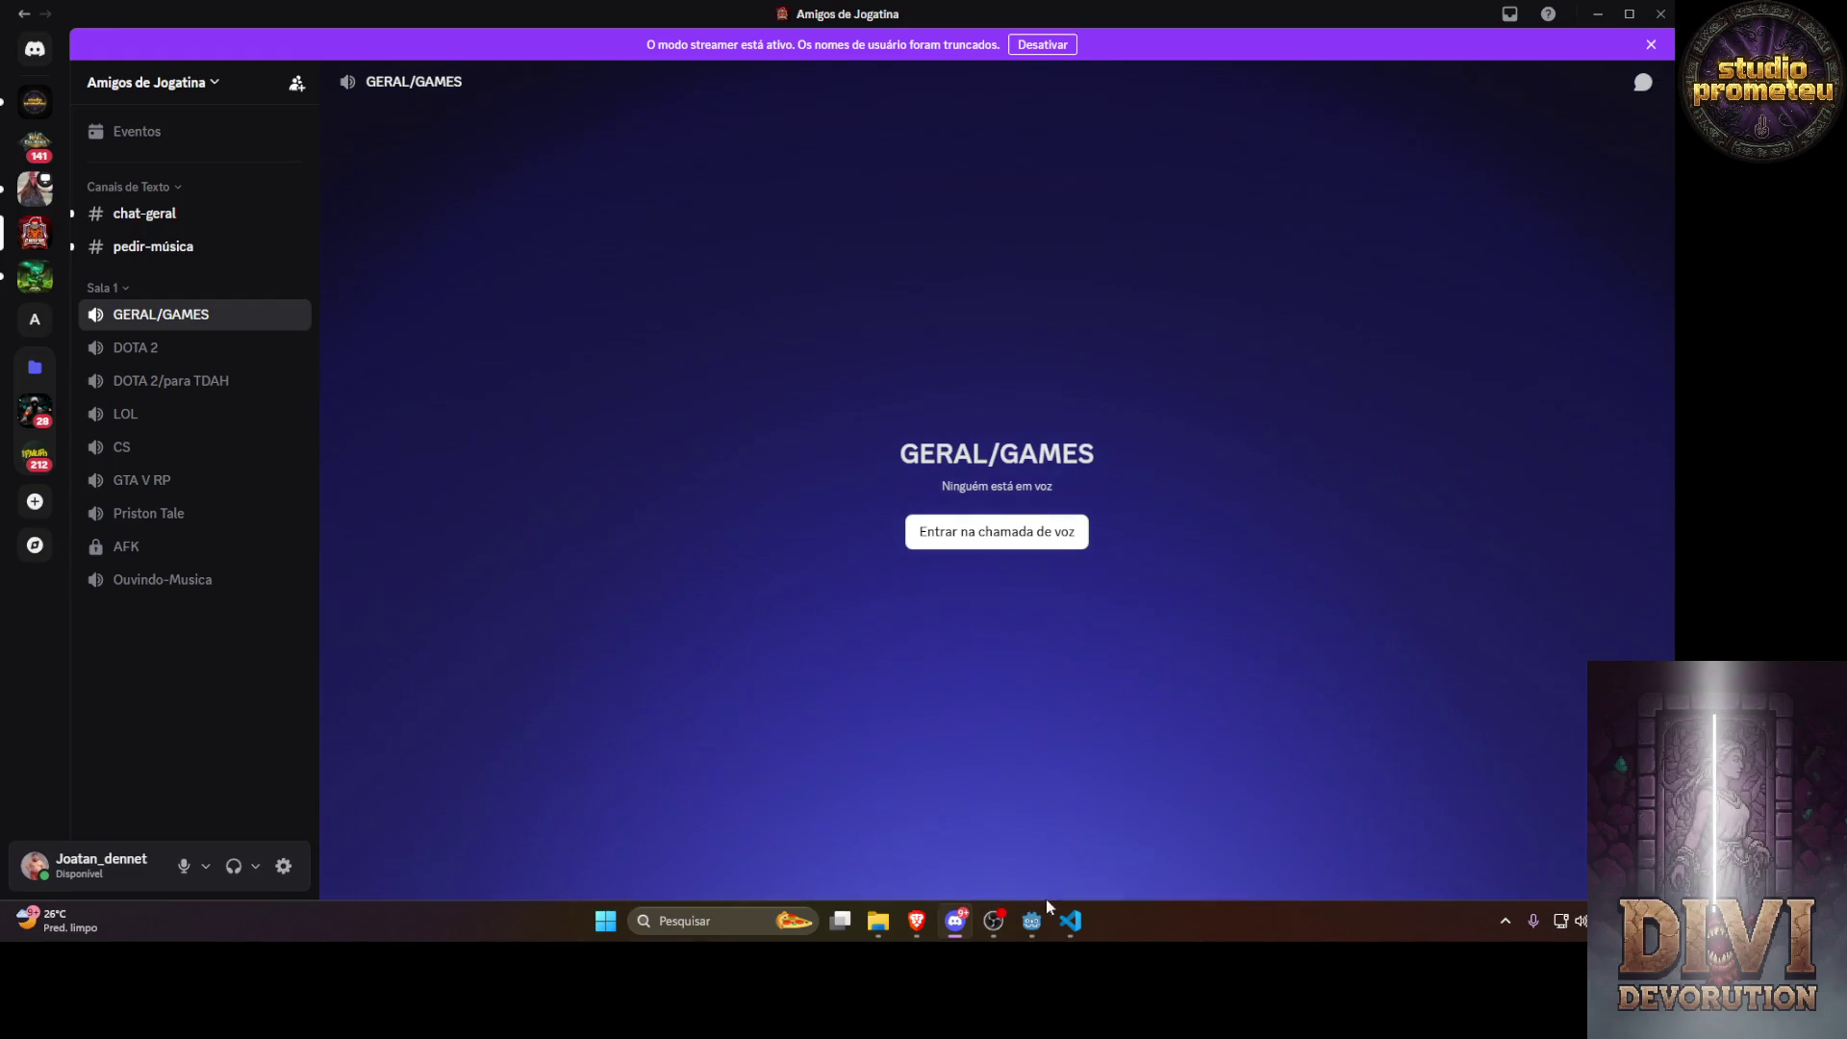
Bring up the Godot editor and run the nave3d game for a test
click(1082, 916)
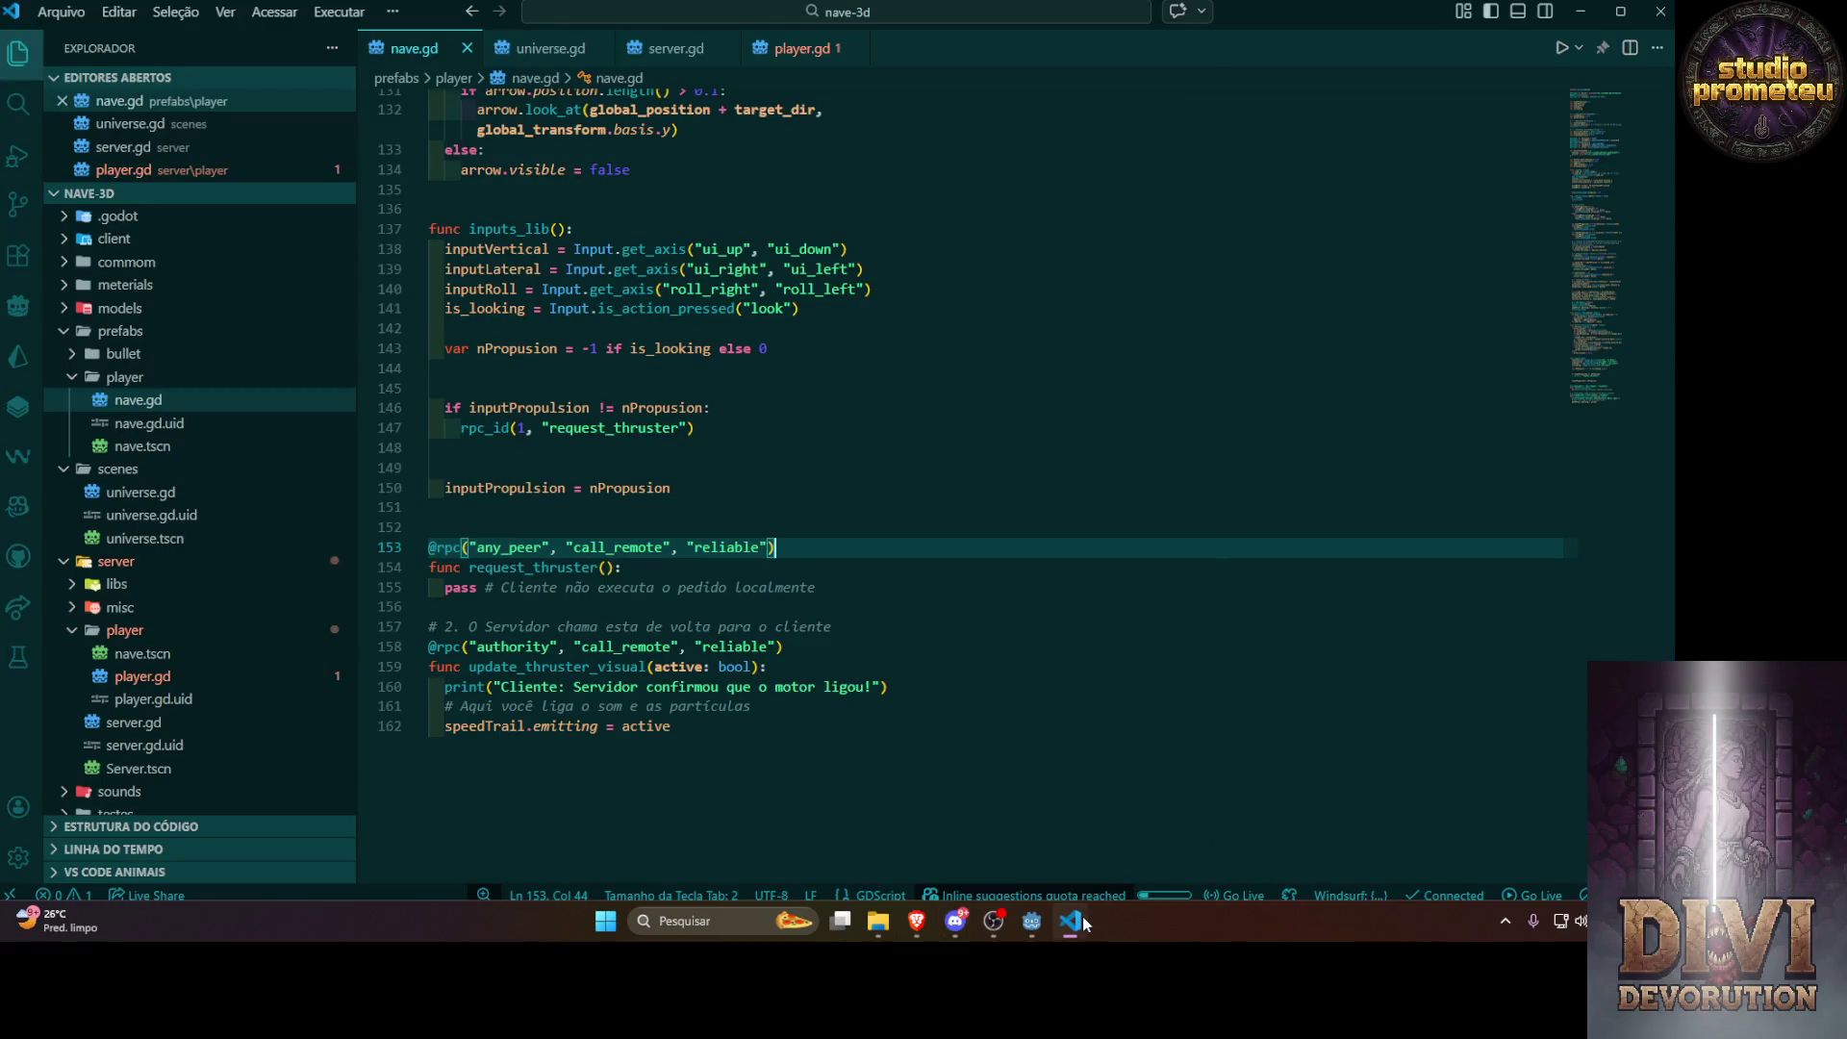
click(1082, 916)
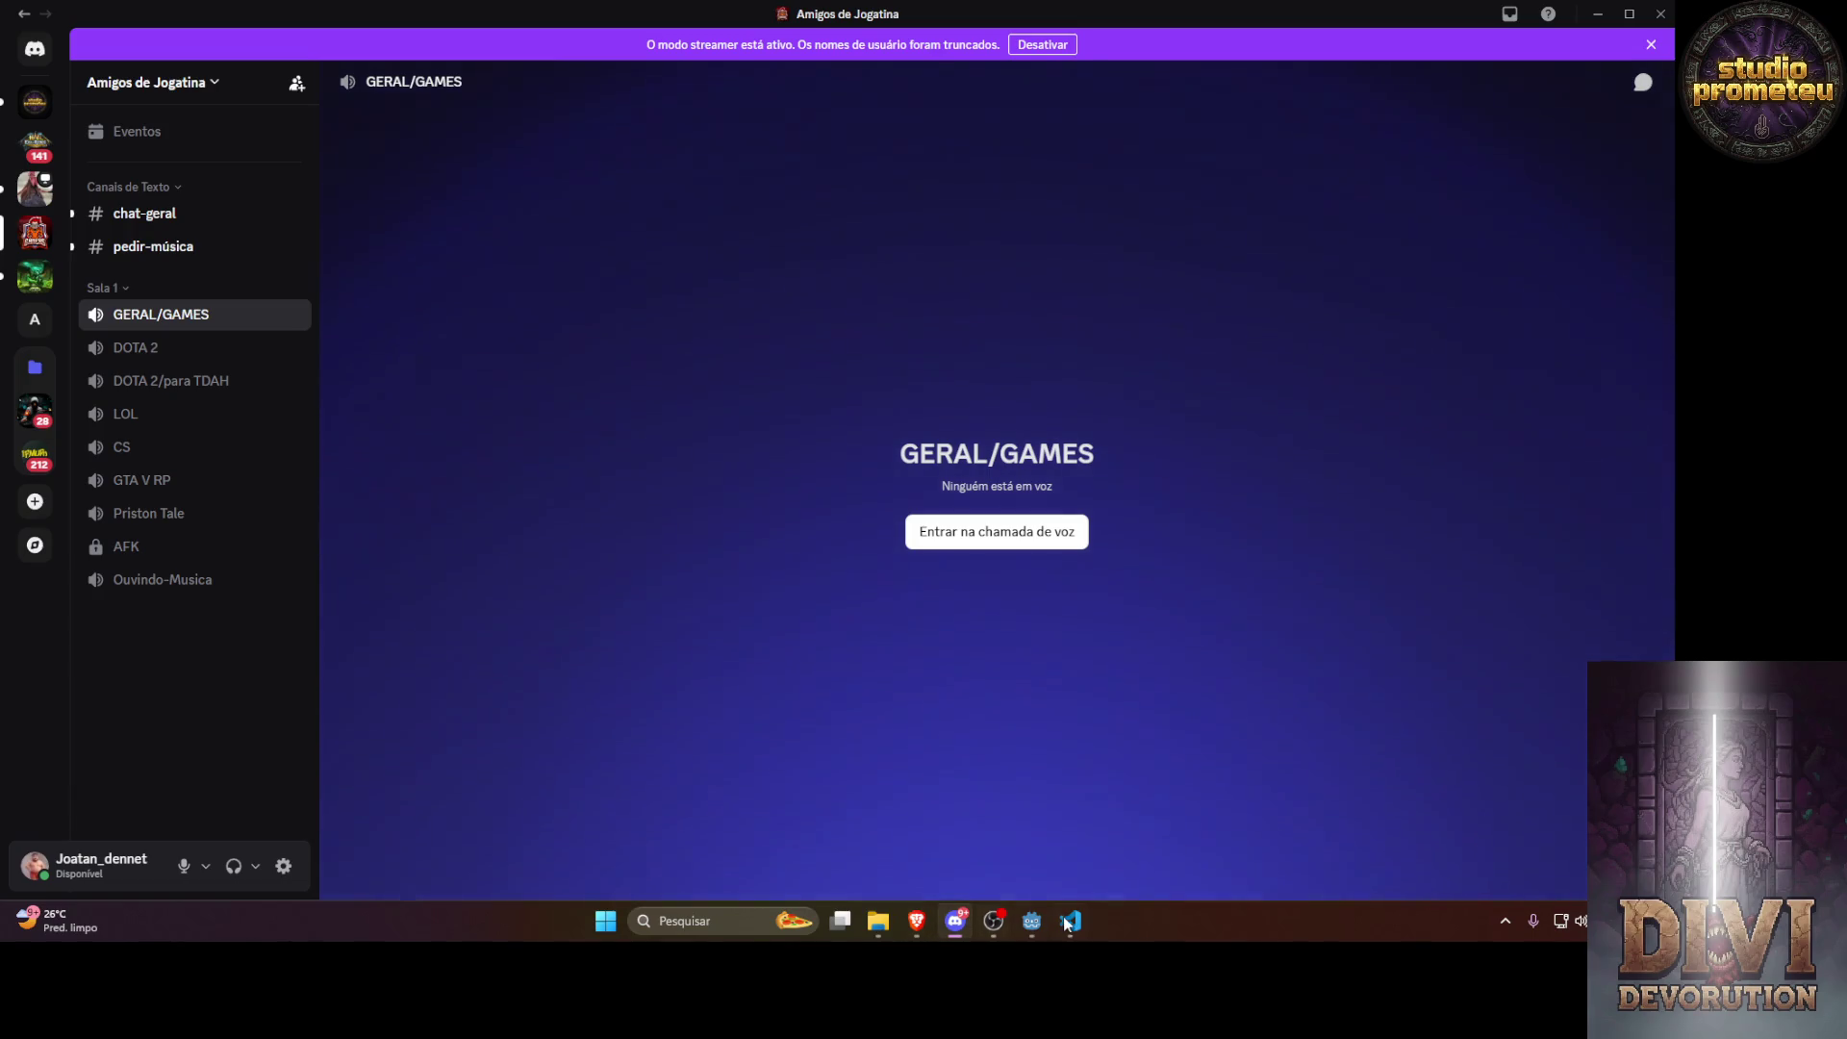
click(1031, 921)
click(1386, 41)
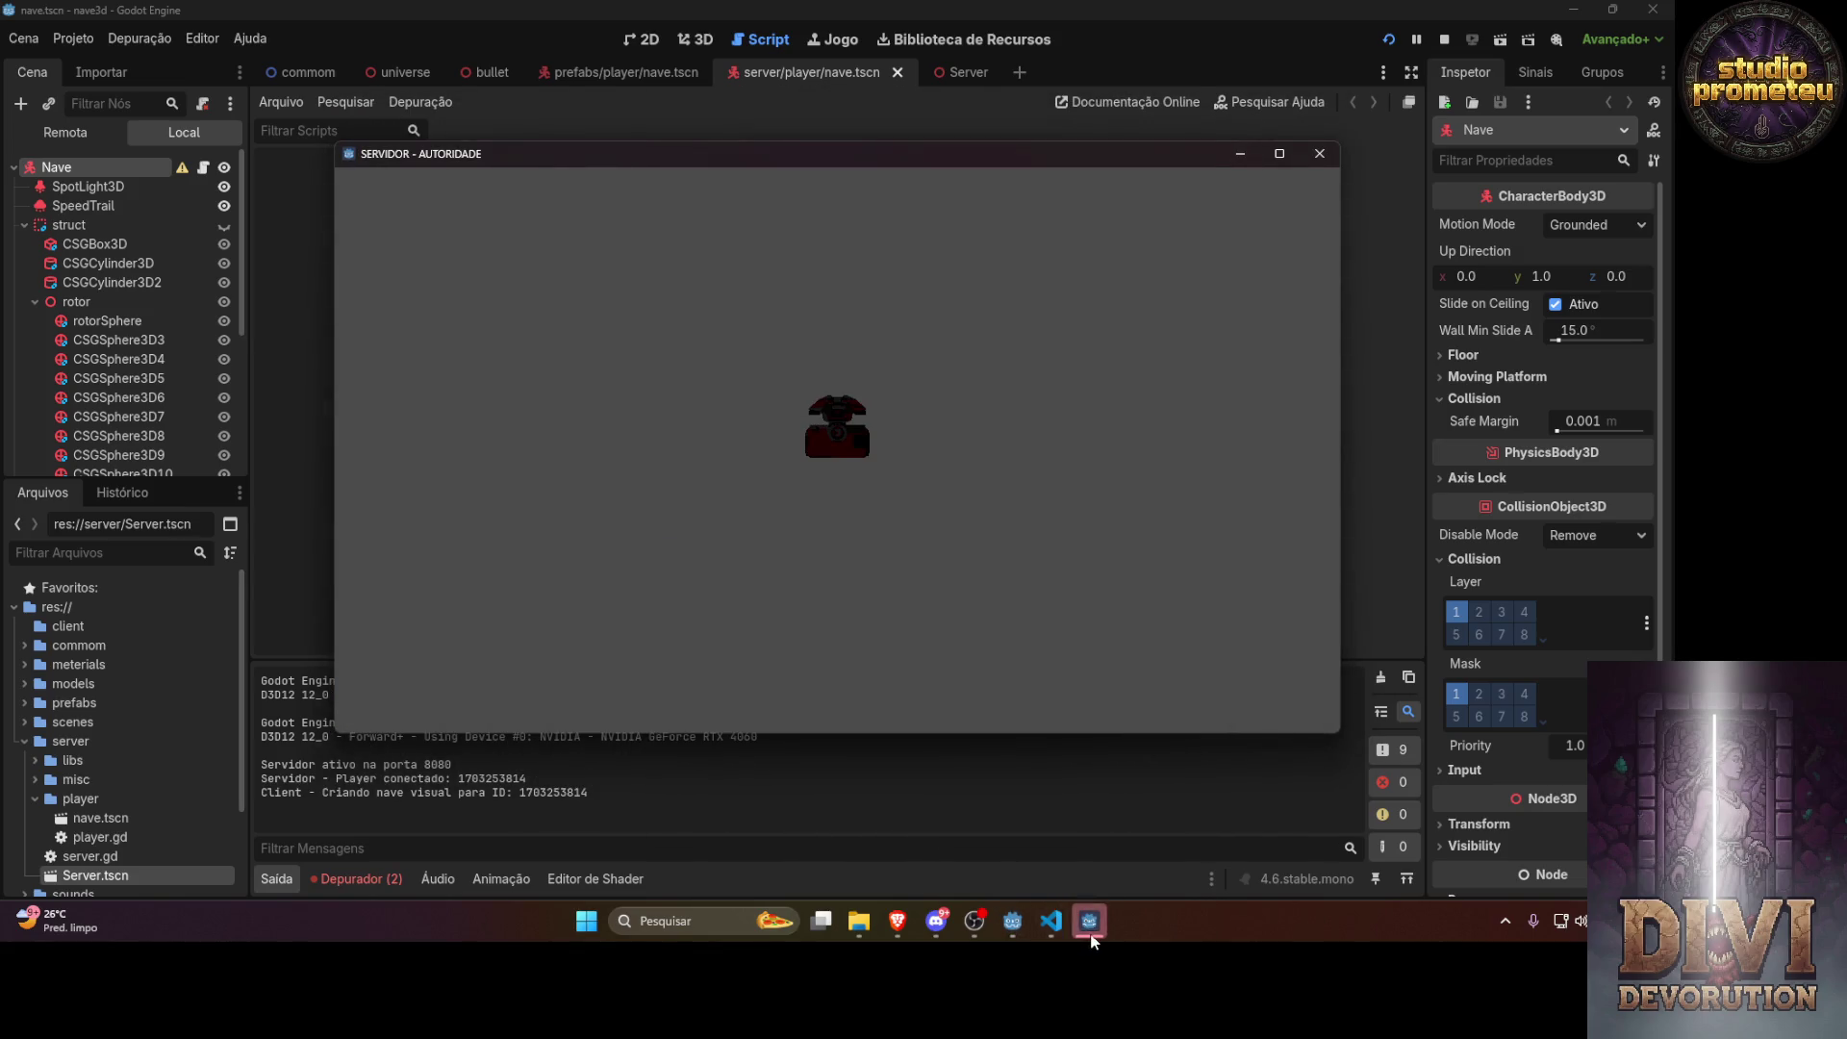
Restore the nave3d (DEBUG) window and fly the ship, turning and firing bullets
click(1089, 921)
mouse_move(1040, 909)
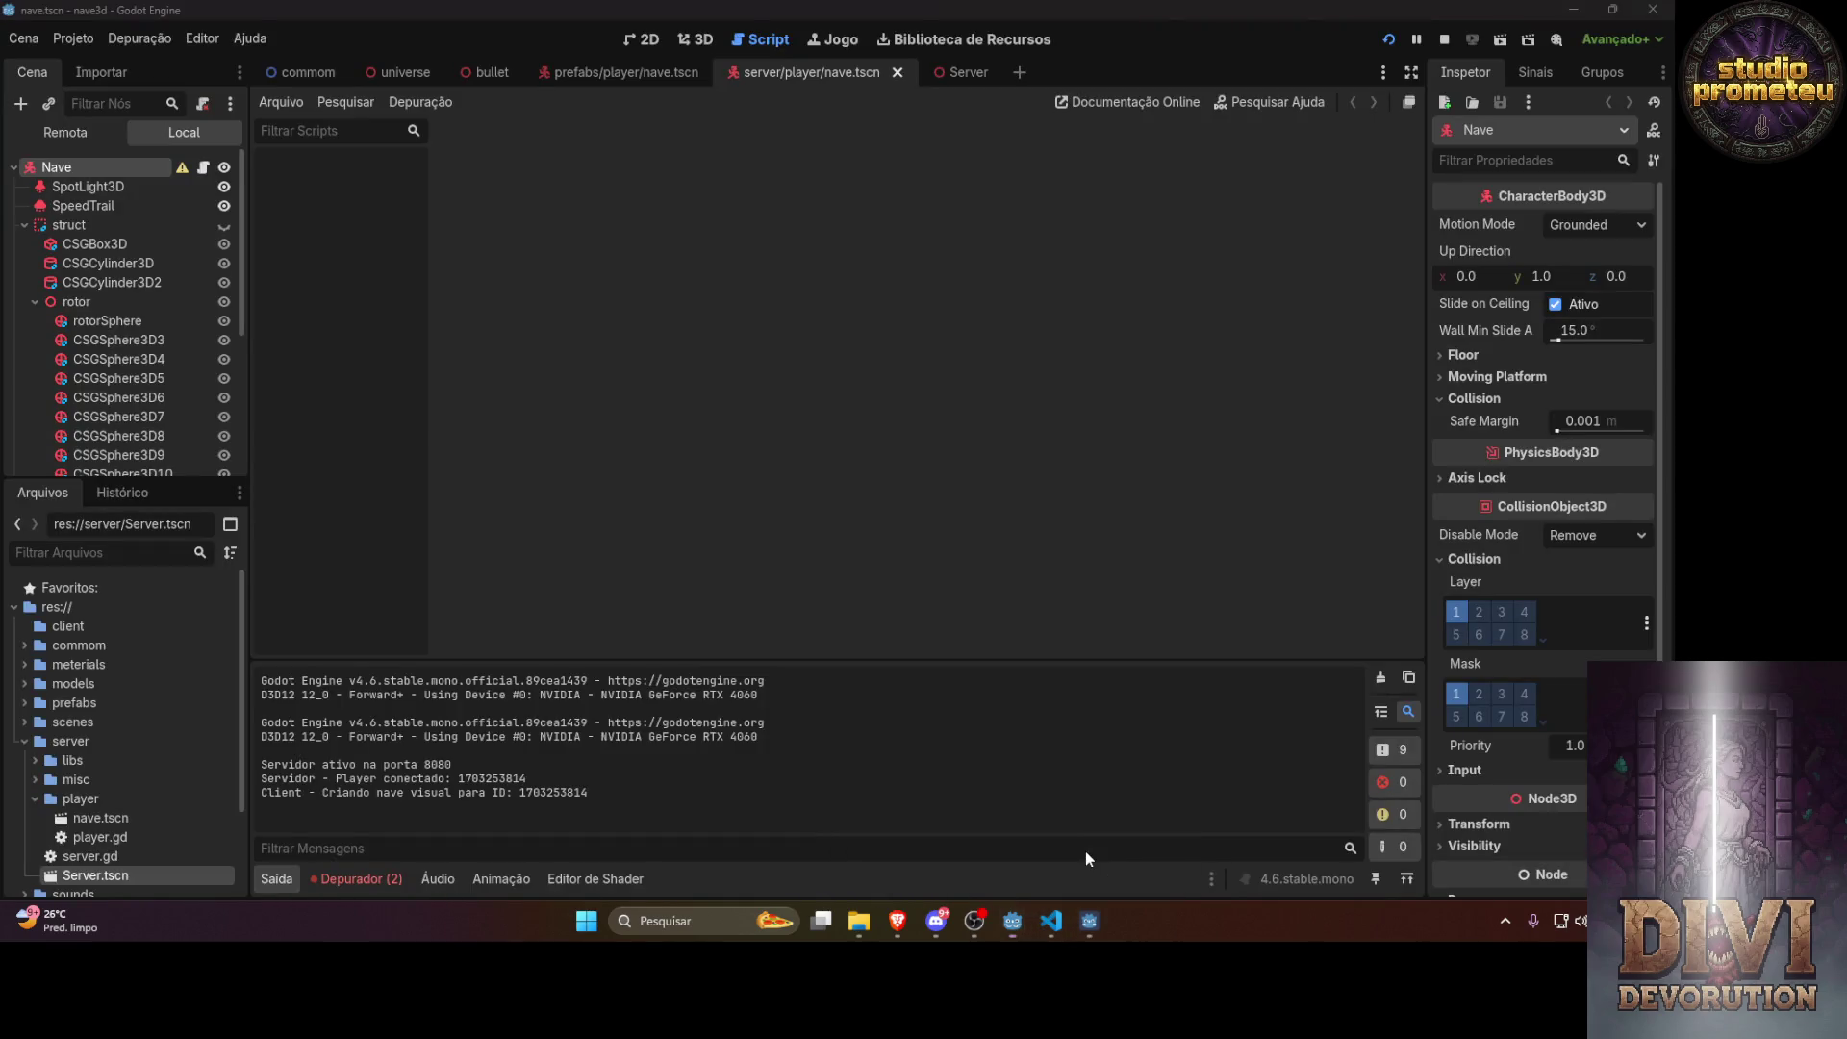
click(1085, 851)
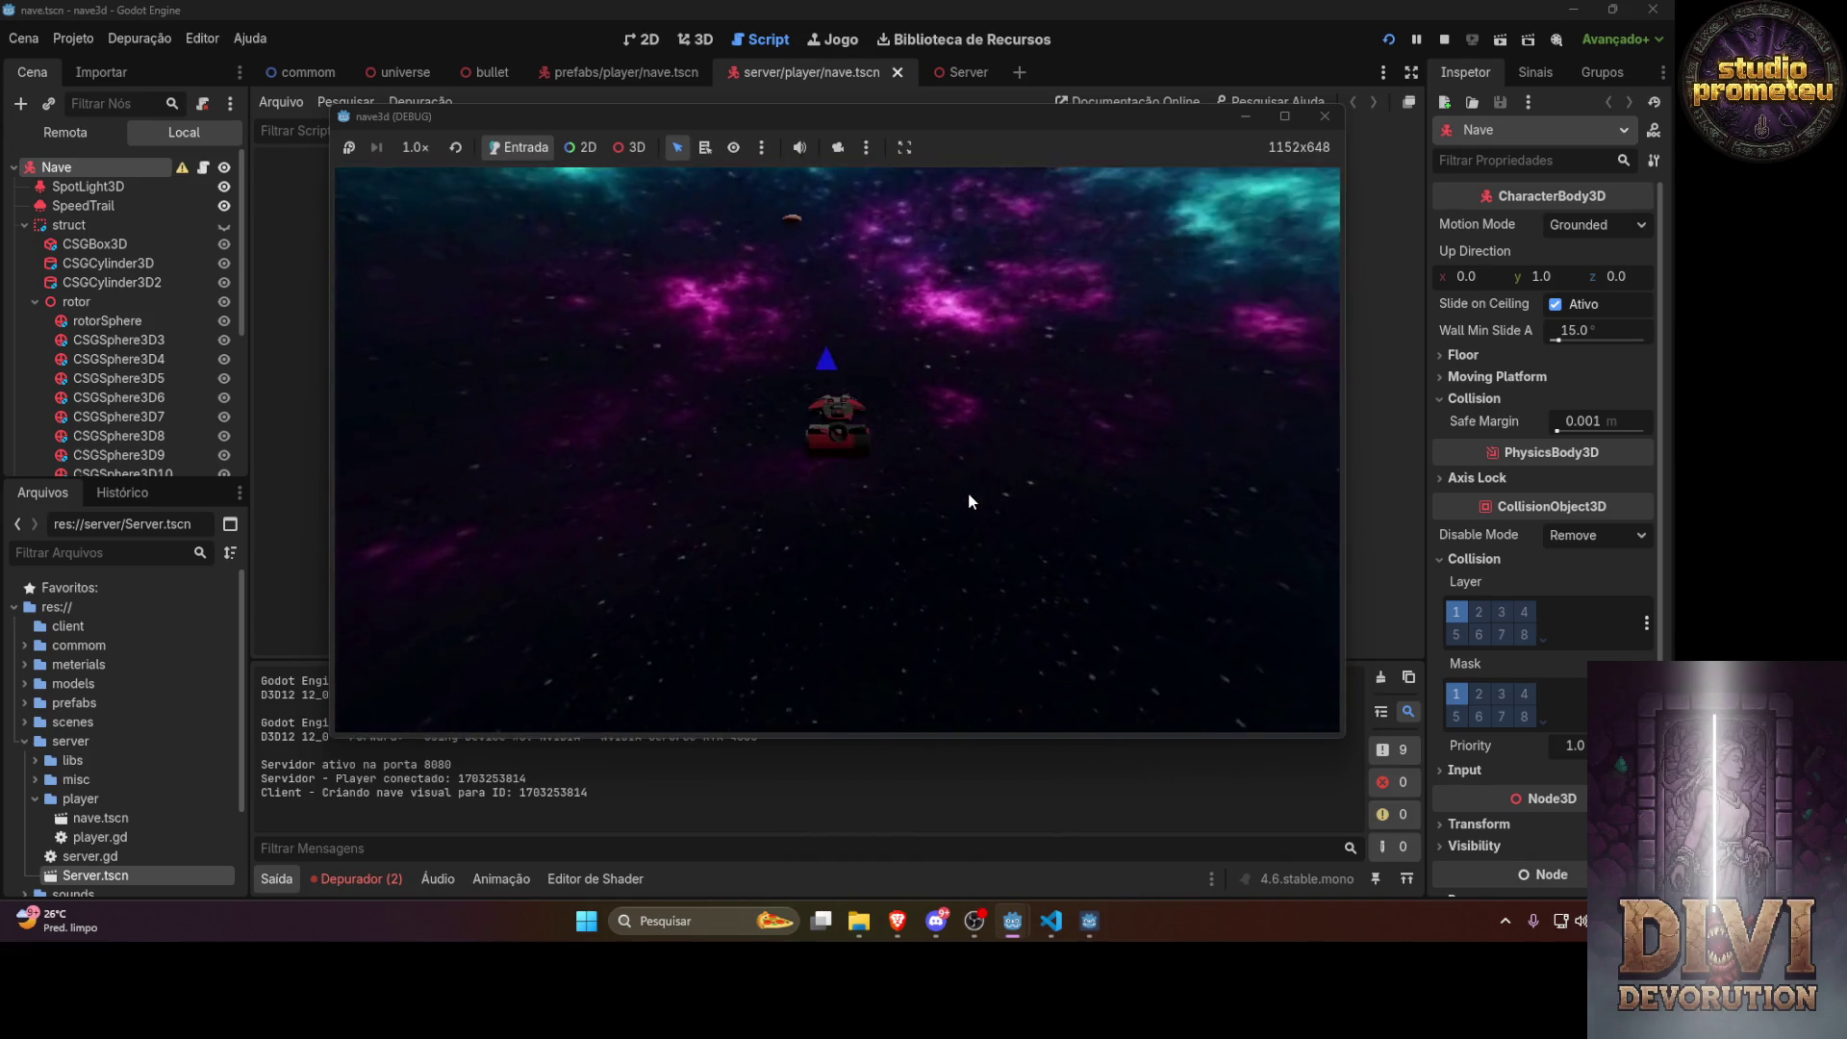
key(space)
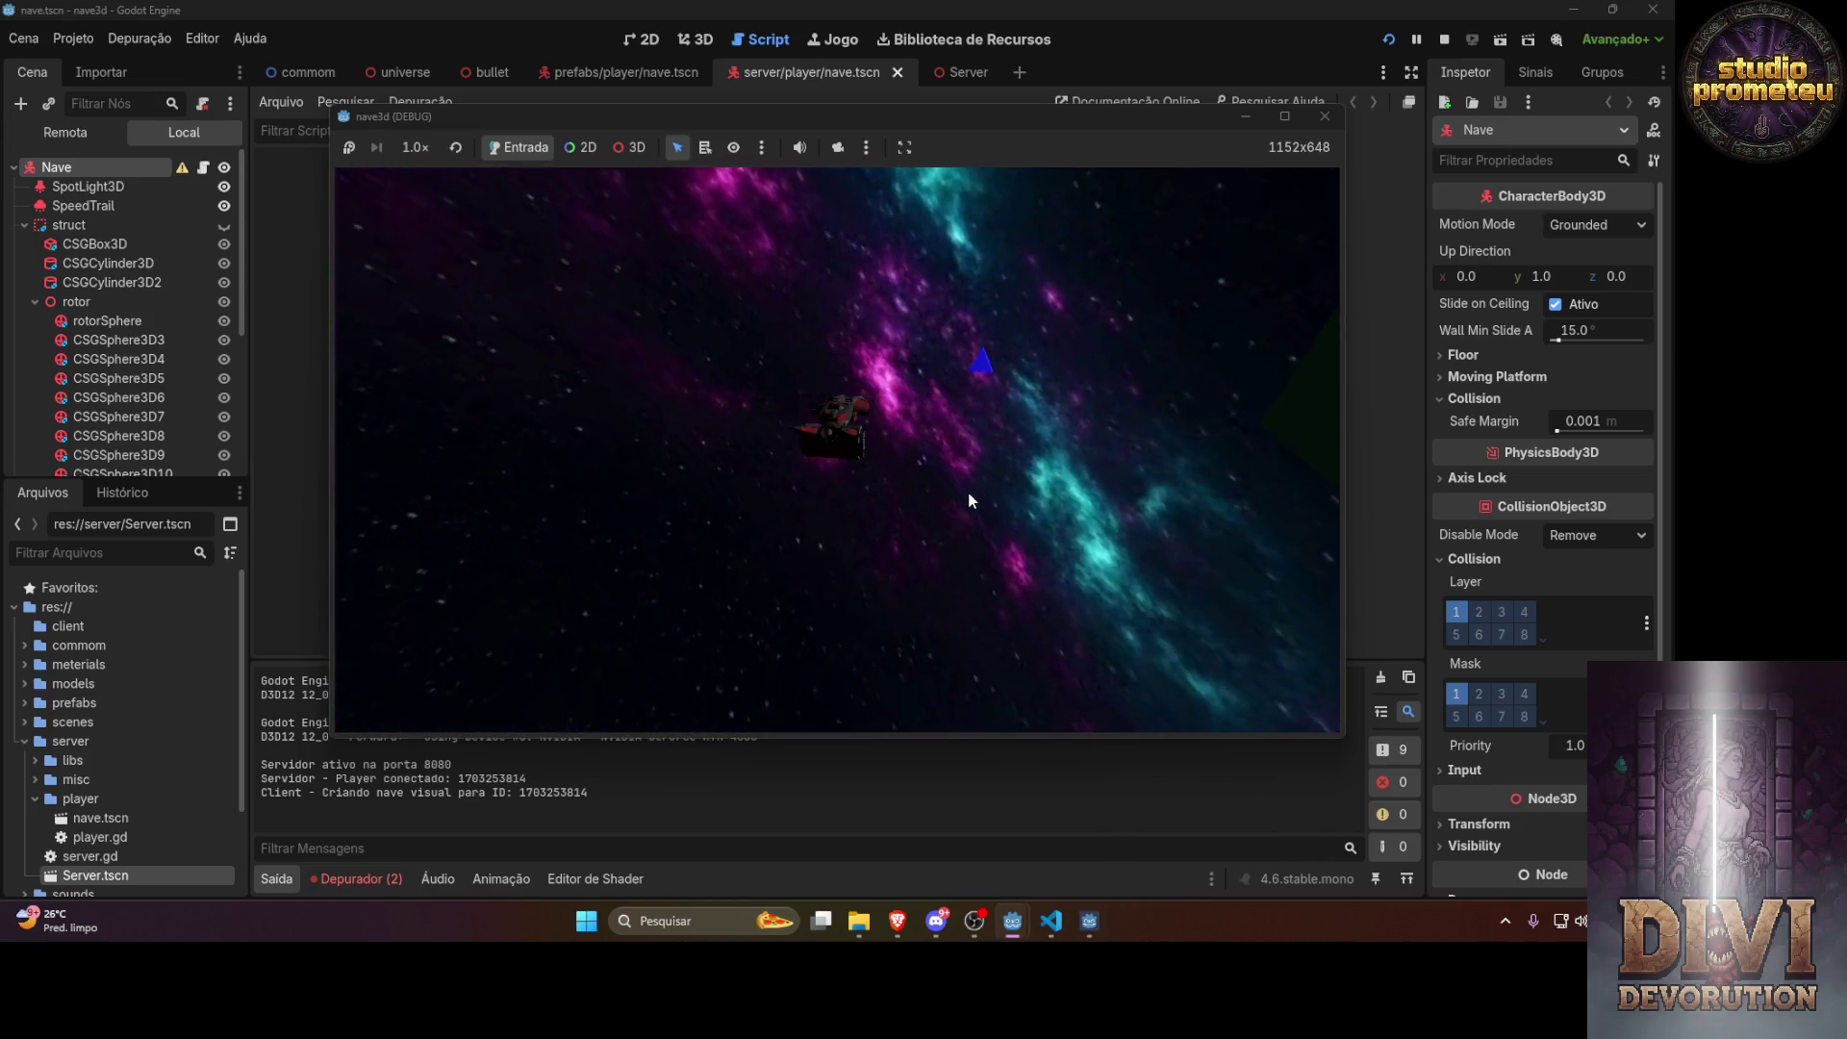
Close the running game and switch to the prefabs/player/nave.tscn ship scene
click(1324, 116)
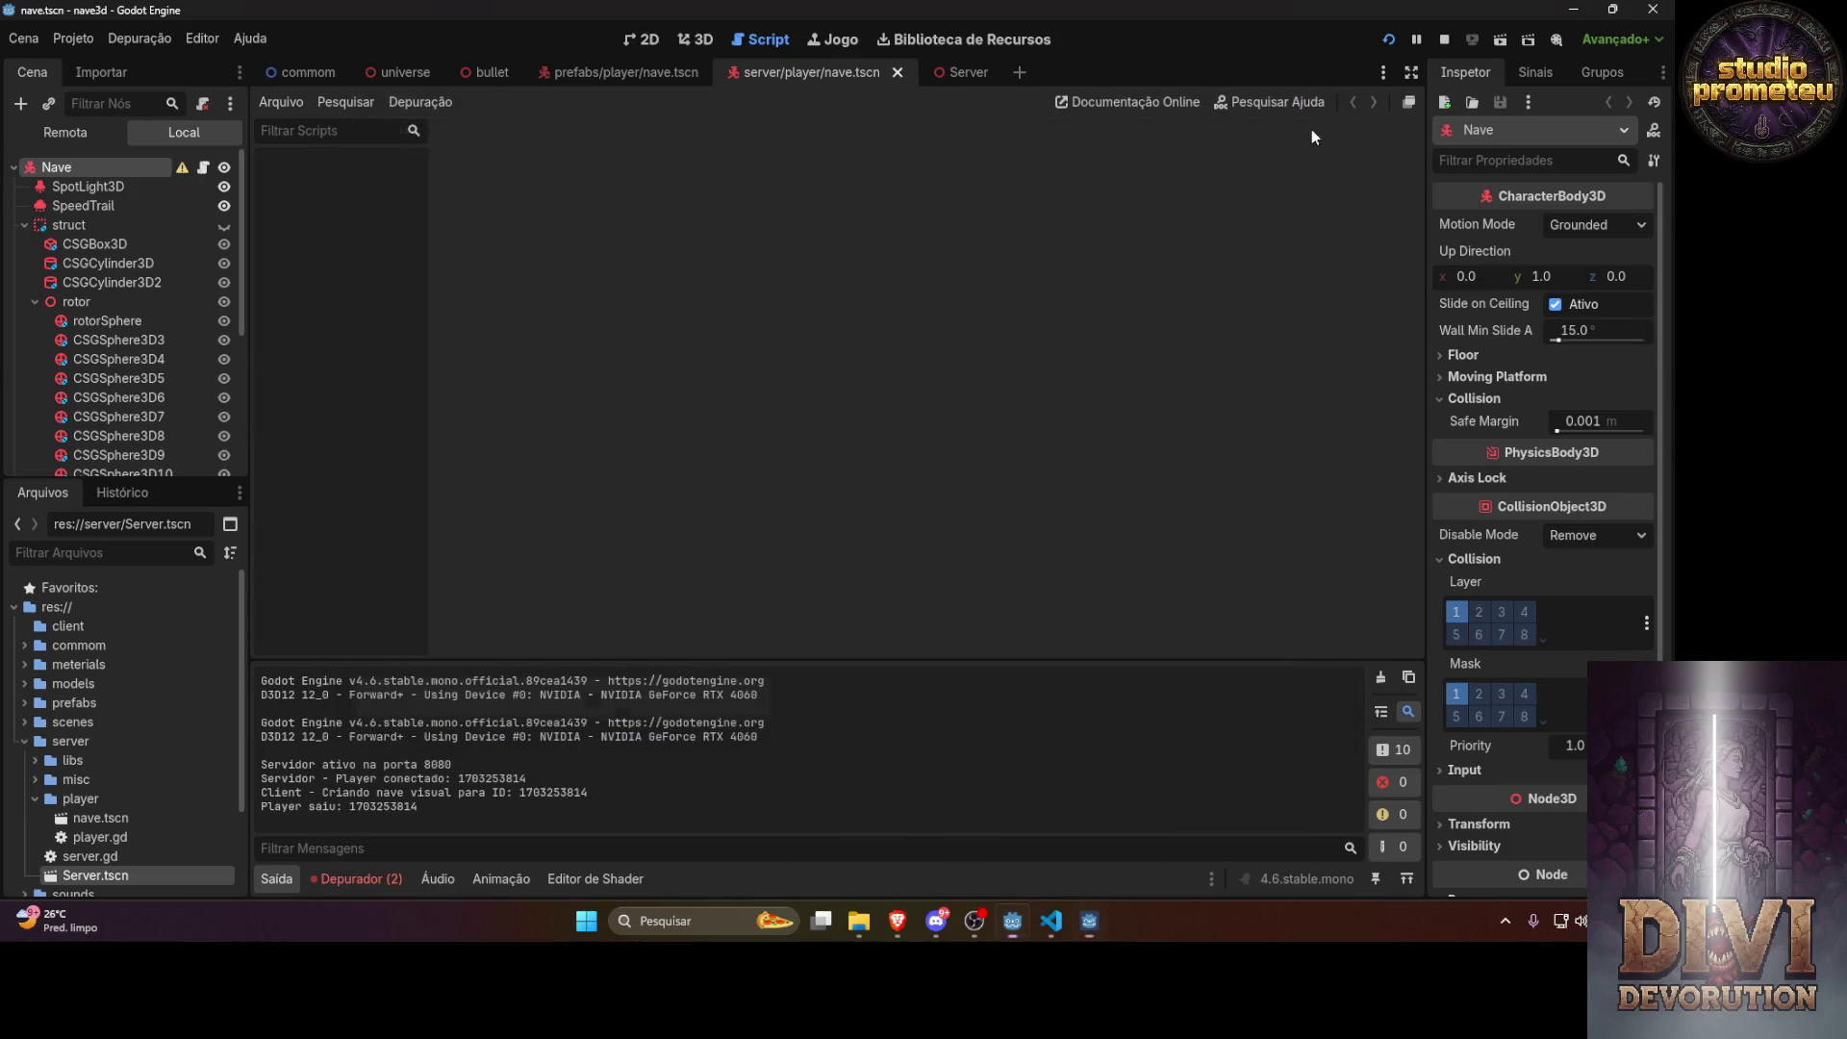
click(400, 77)
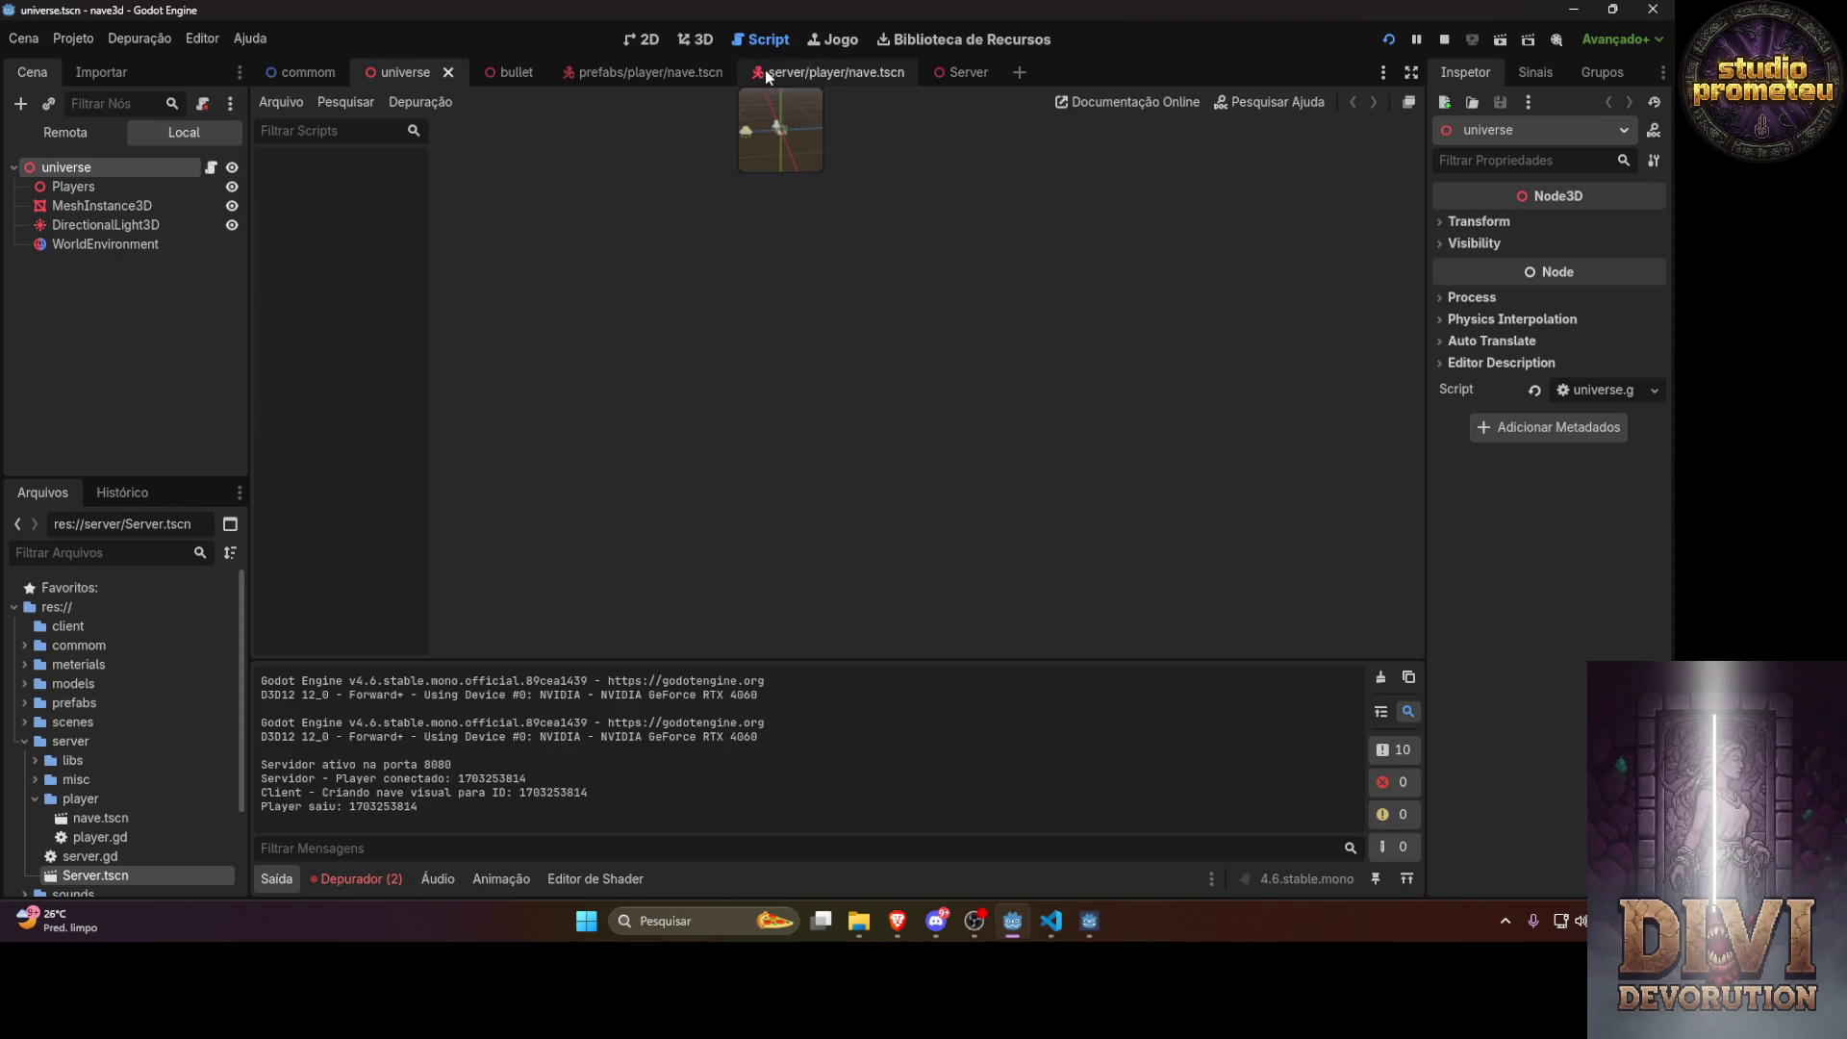
click(656, 67)
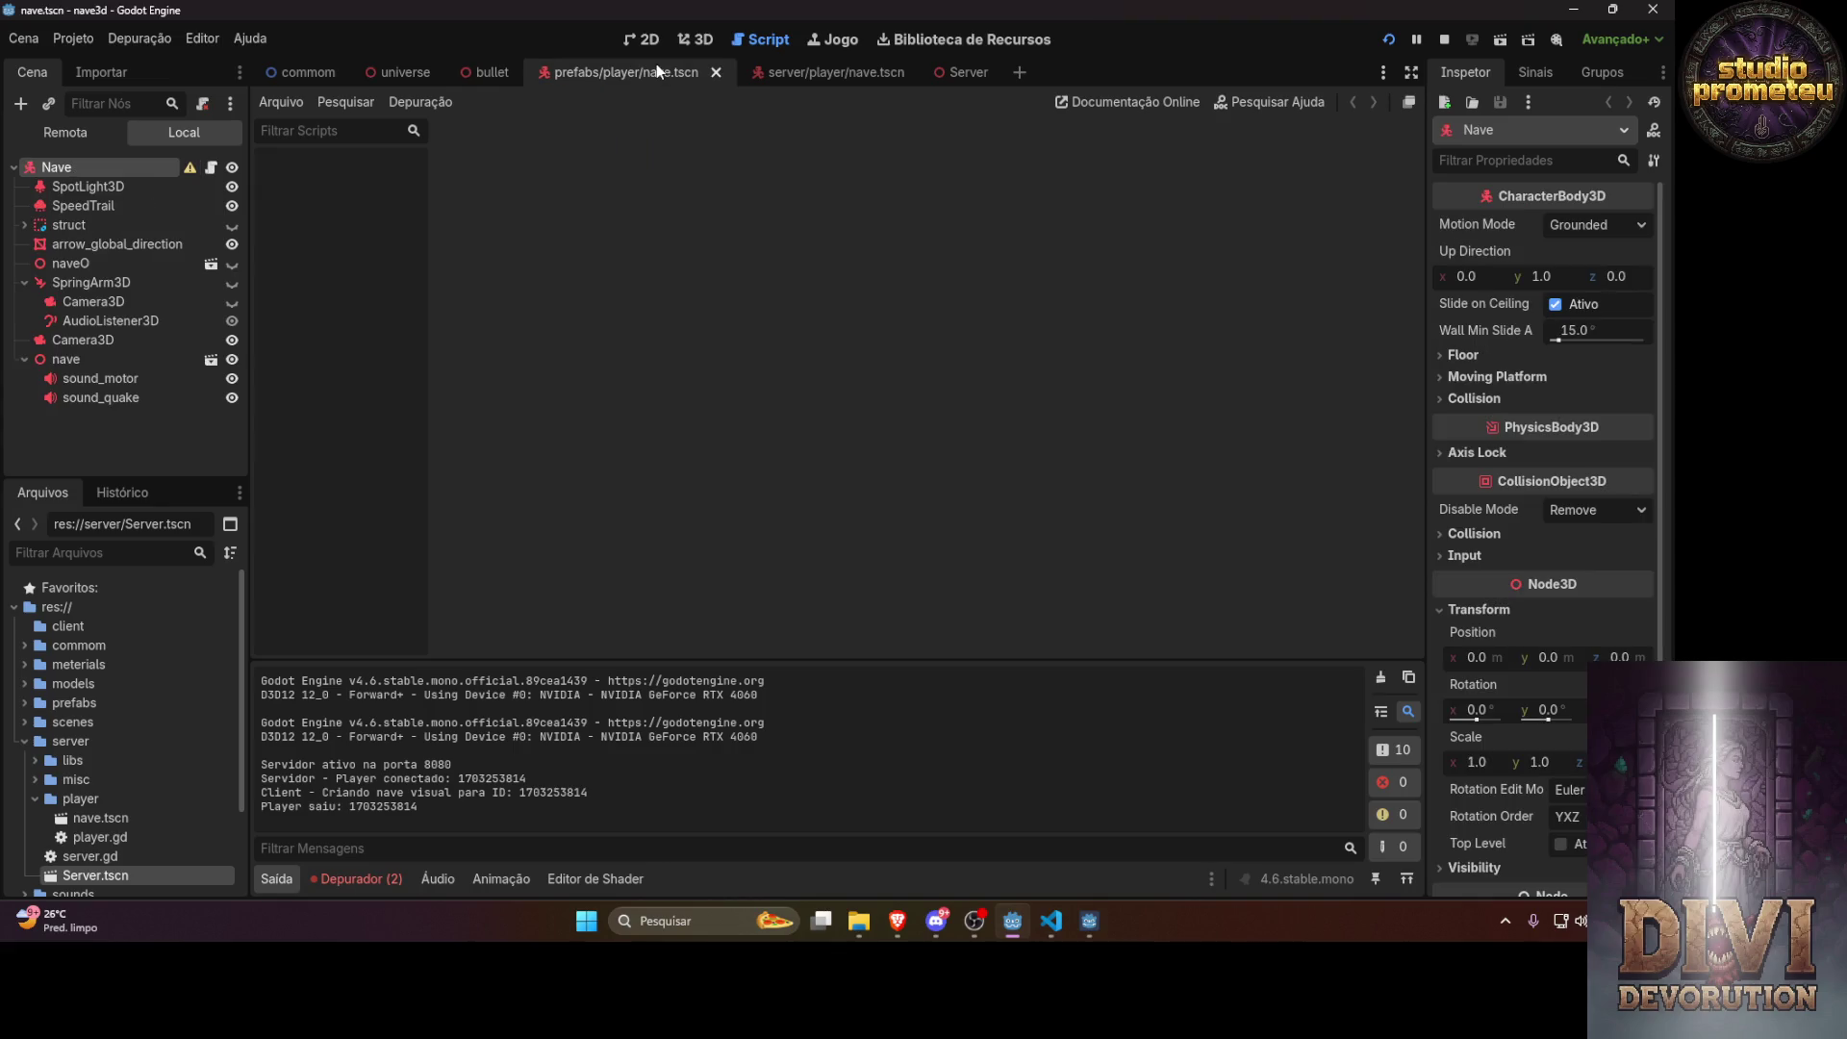
Change the SpringArm3D Shape Length from 0.75 to 0.45 and relaunch the game
click(100, 289)
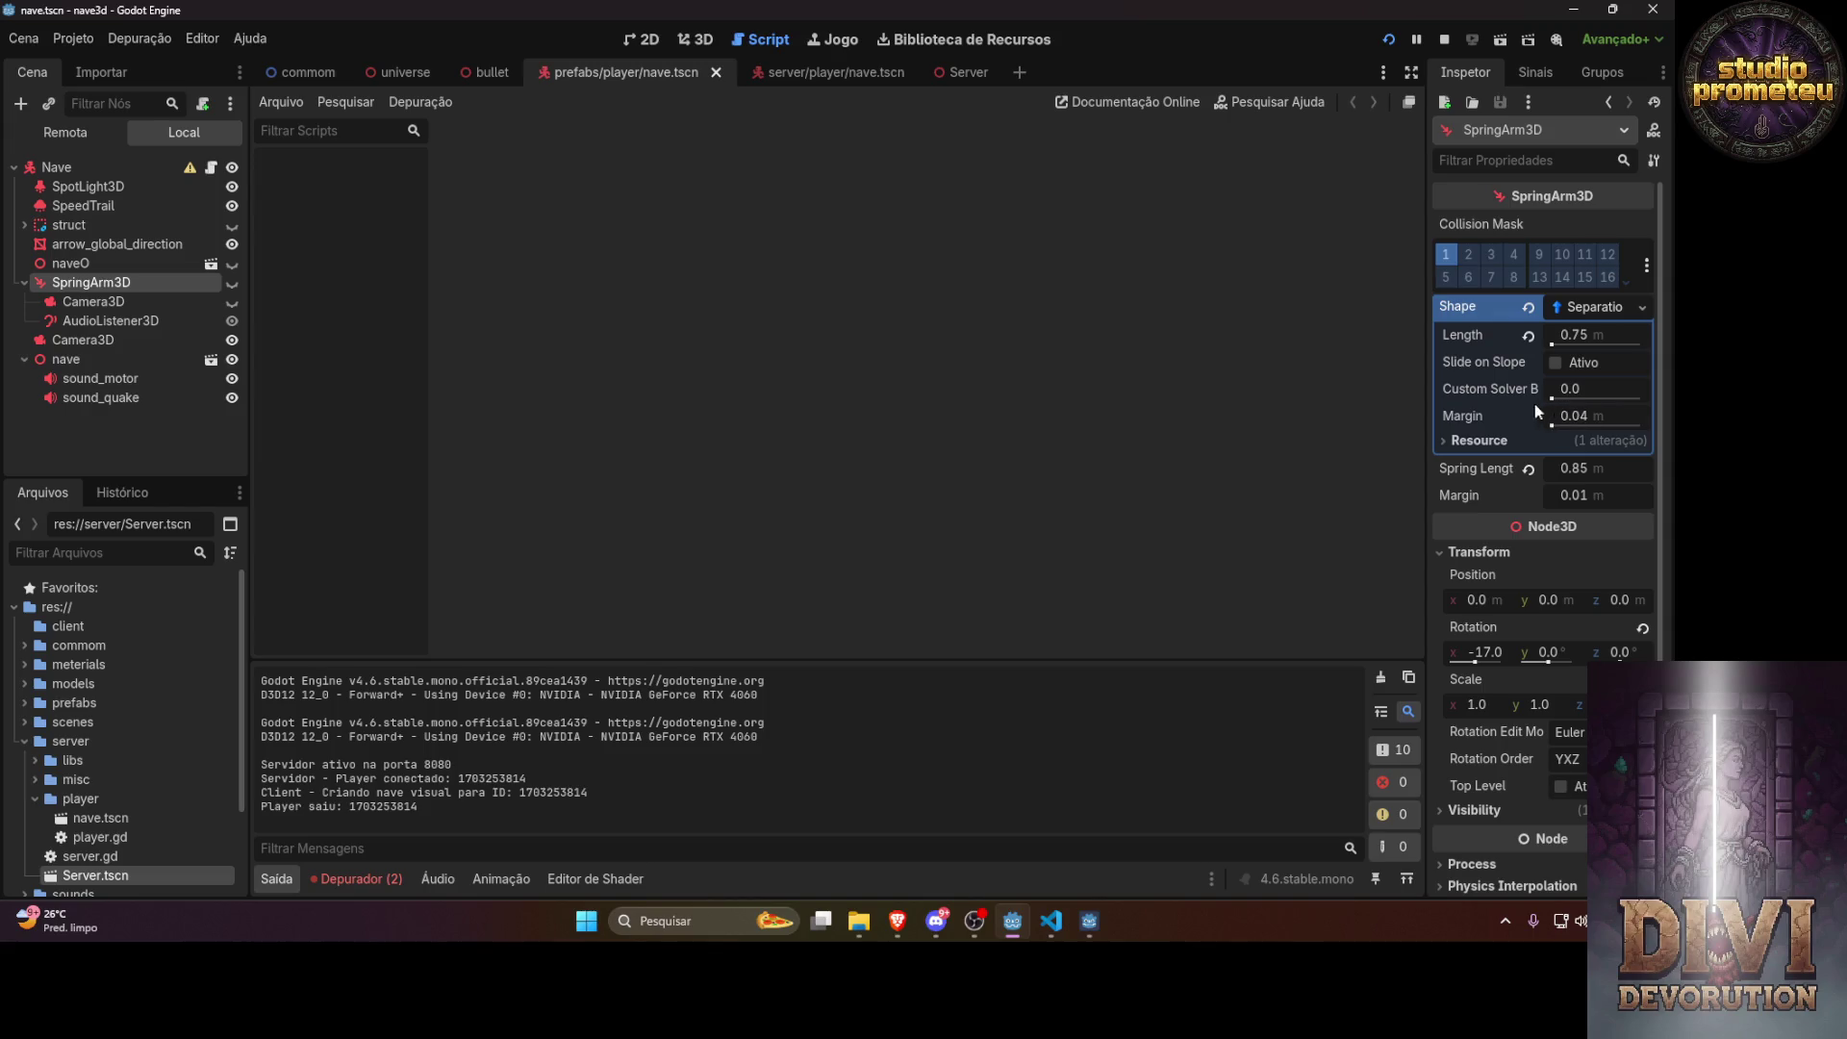
click(1580, 336)
drag(1572, 336, 1587, 335)
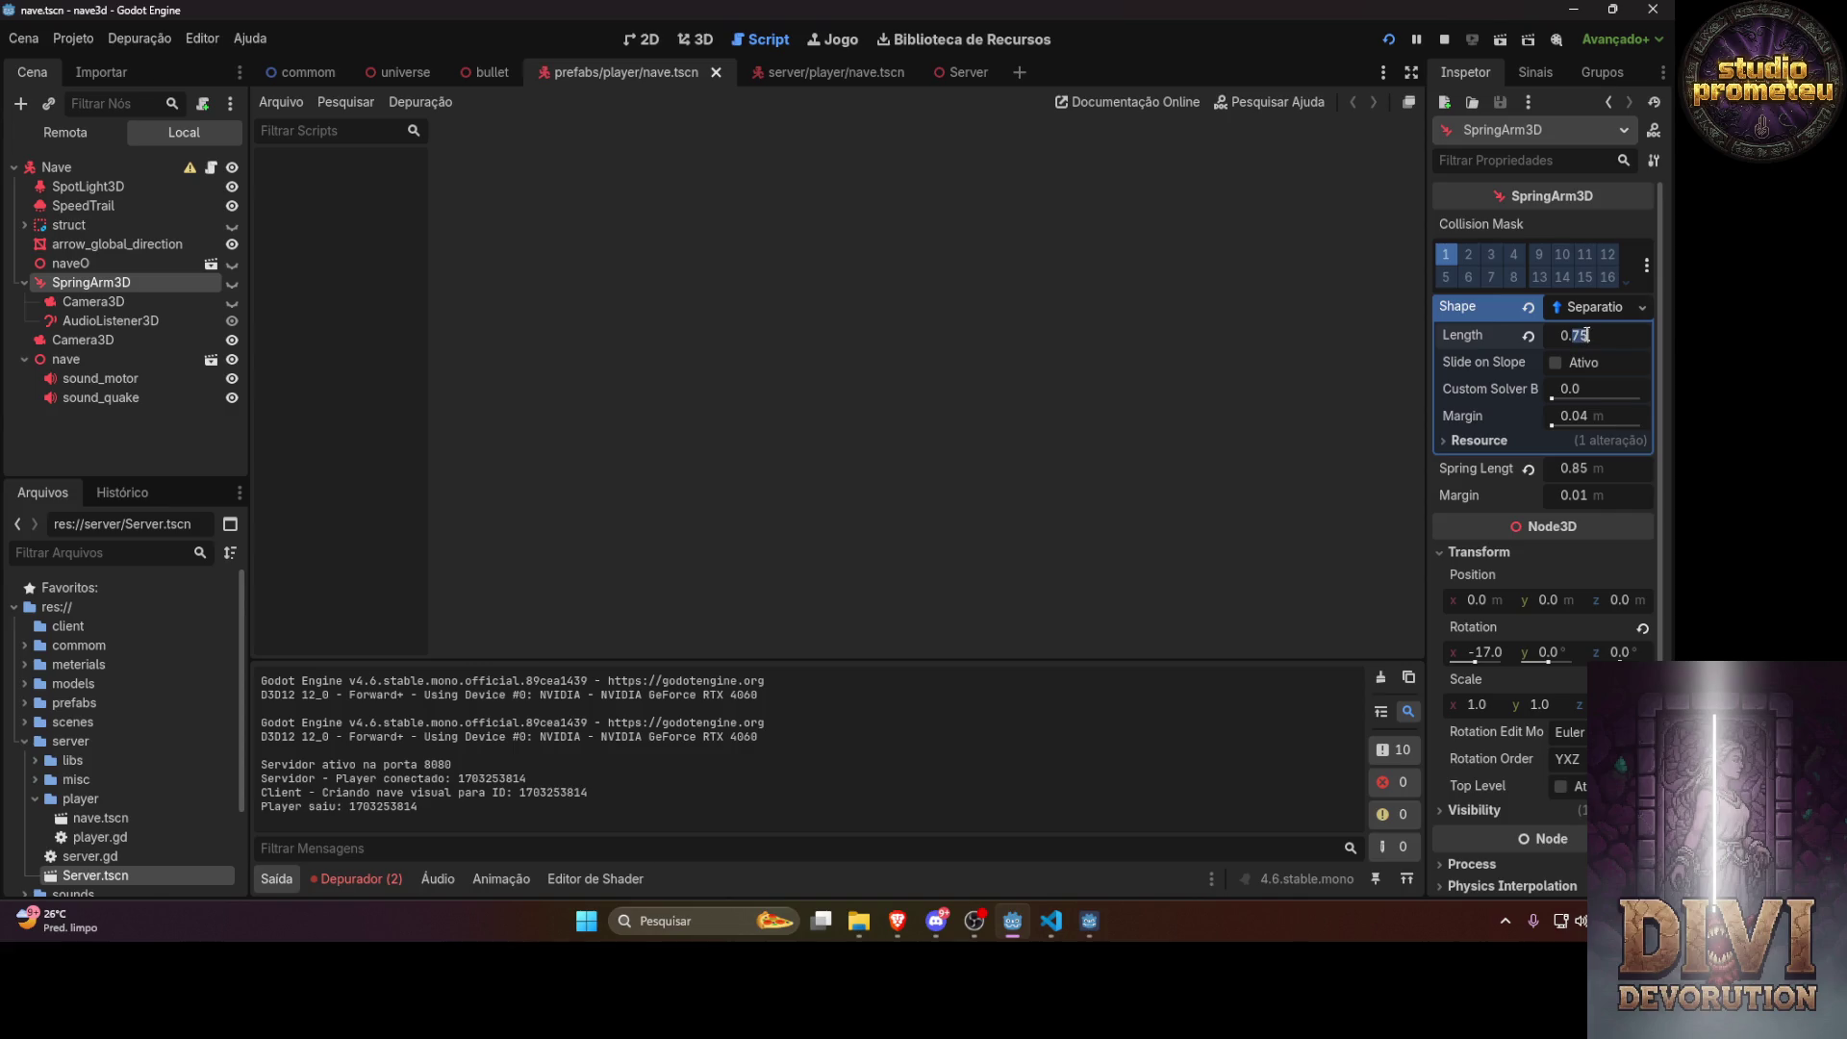
text(45)
key(Return)
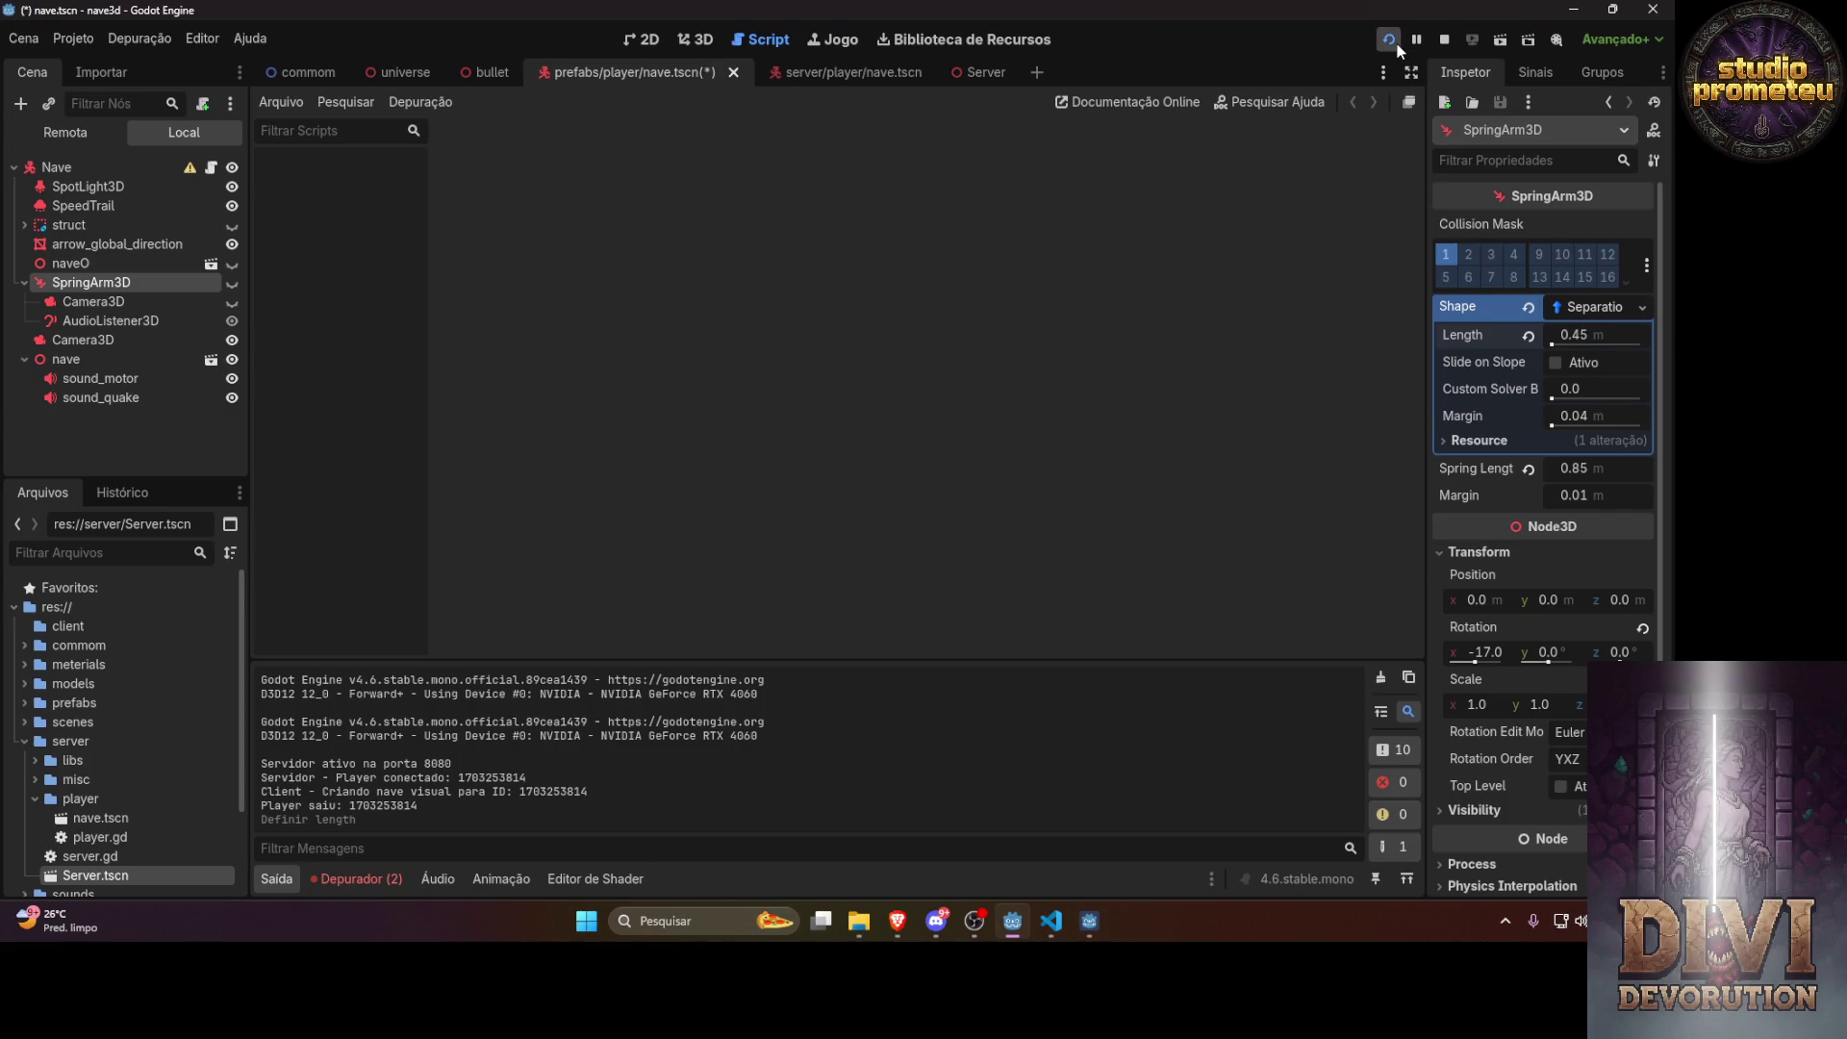
click(1389, 39)
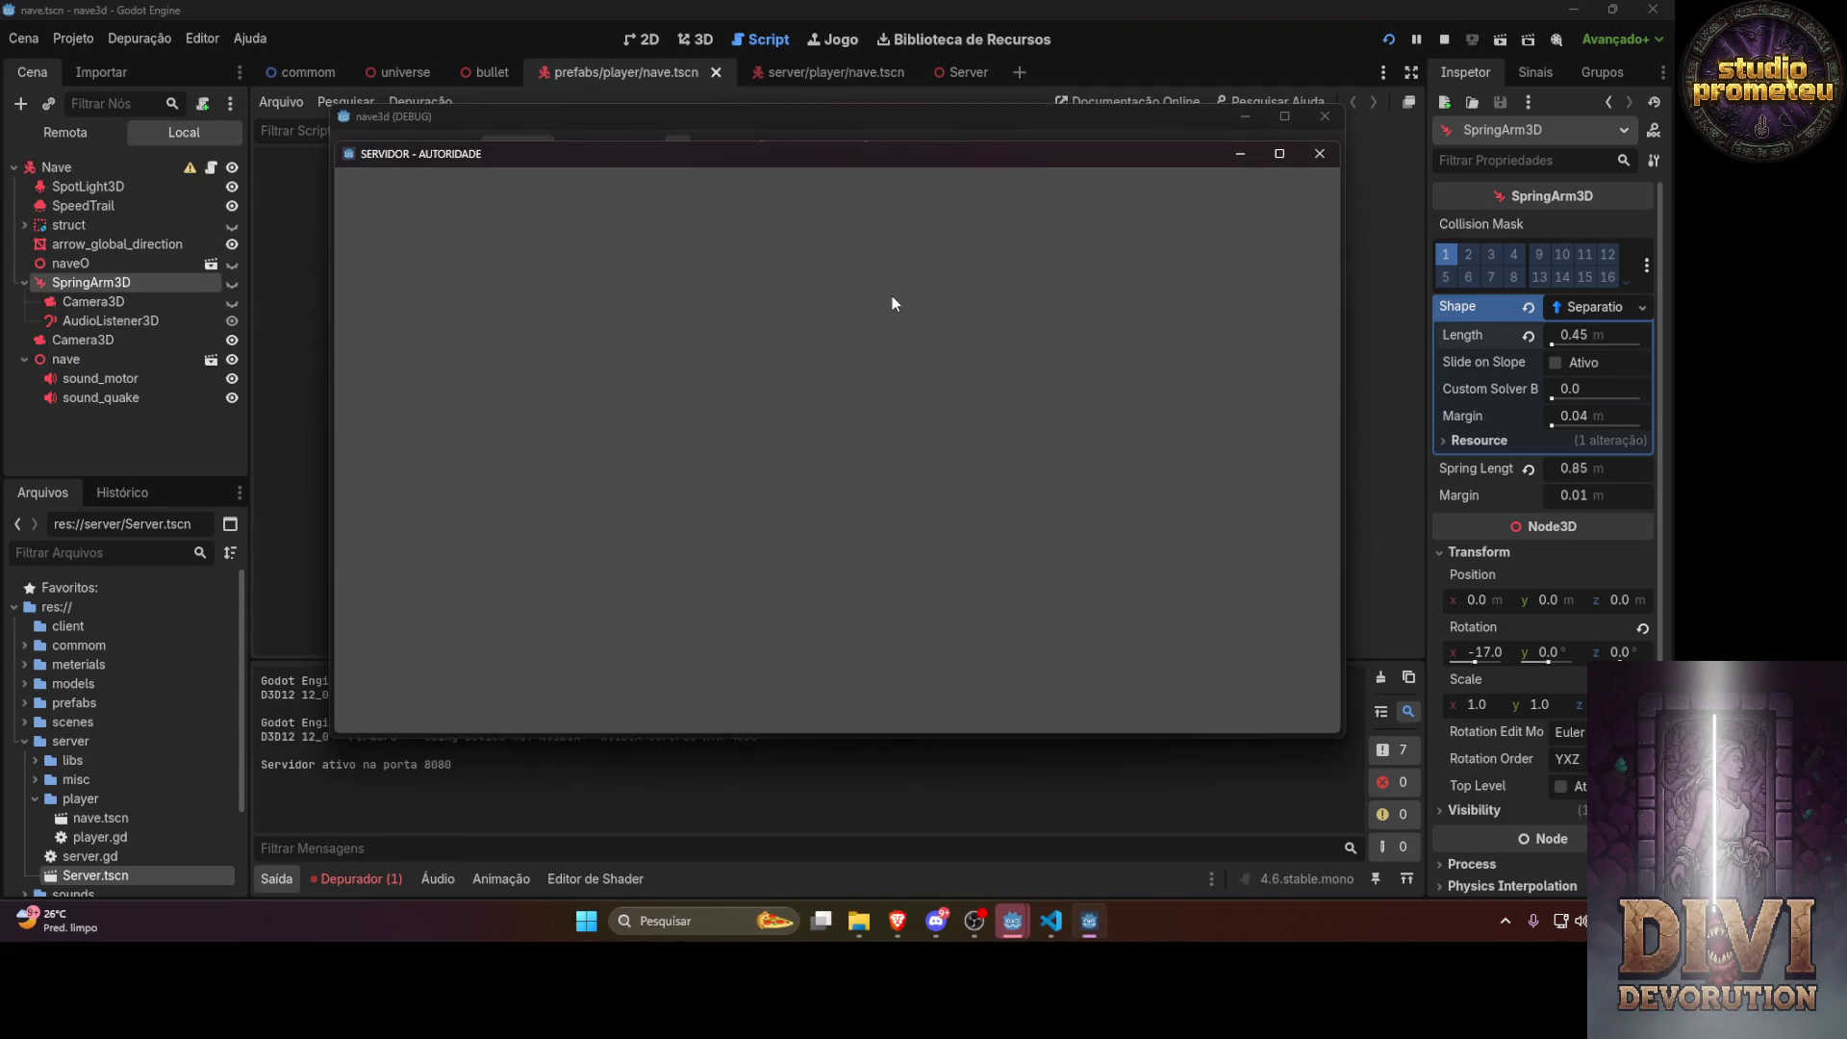
Close the test run and cut the SpringArm3D Spring Length to 0.4
click(1239, 157)
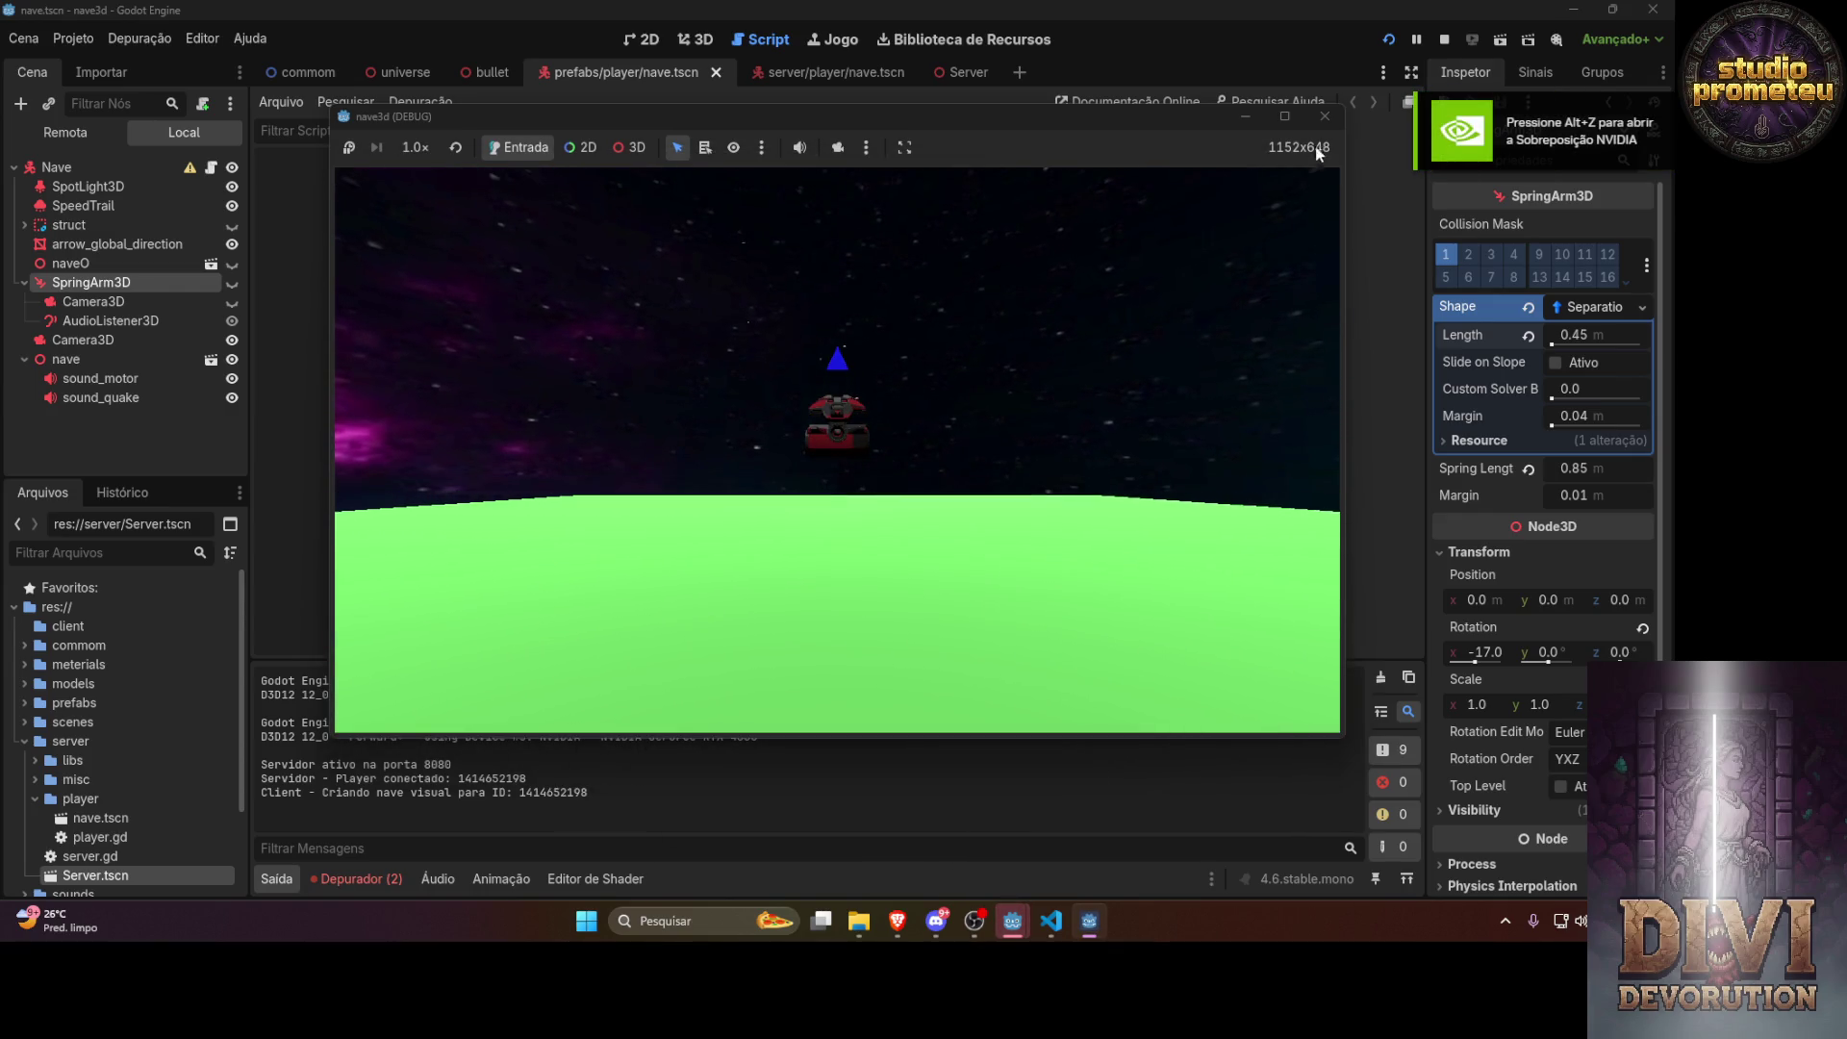
click(1326, 116)
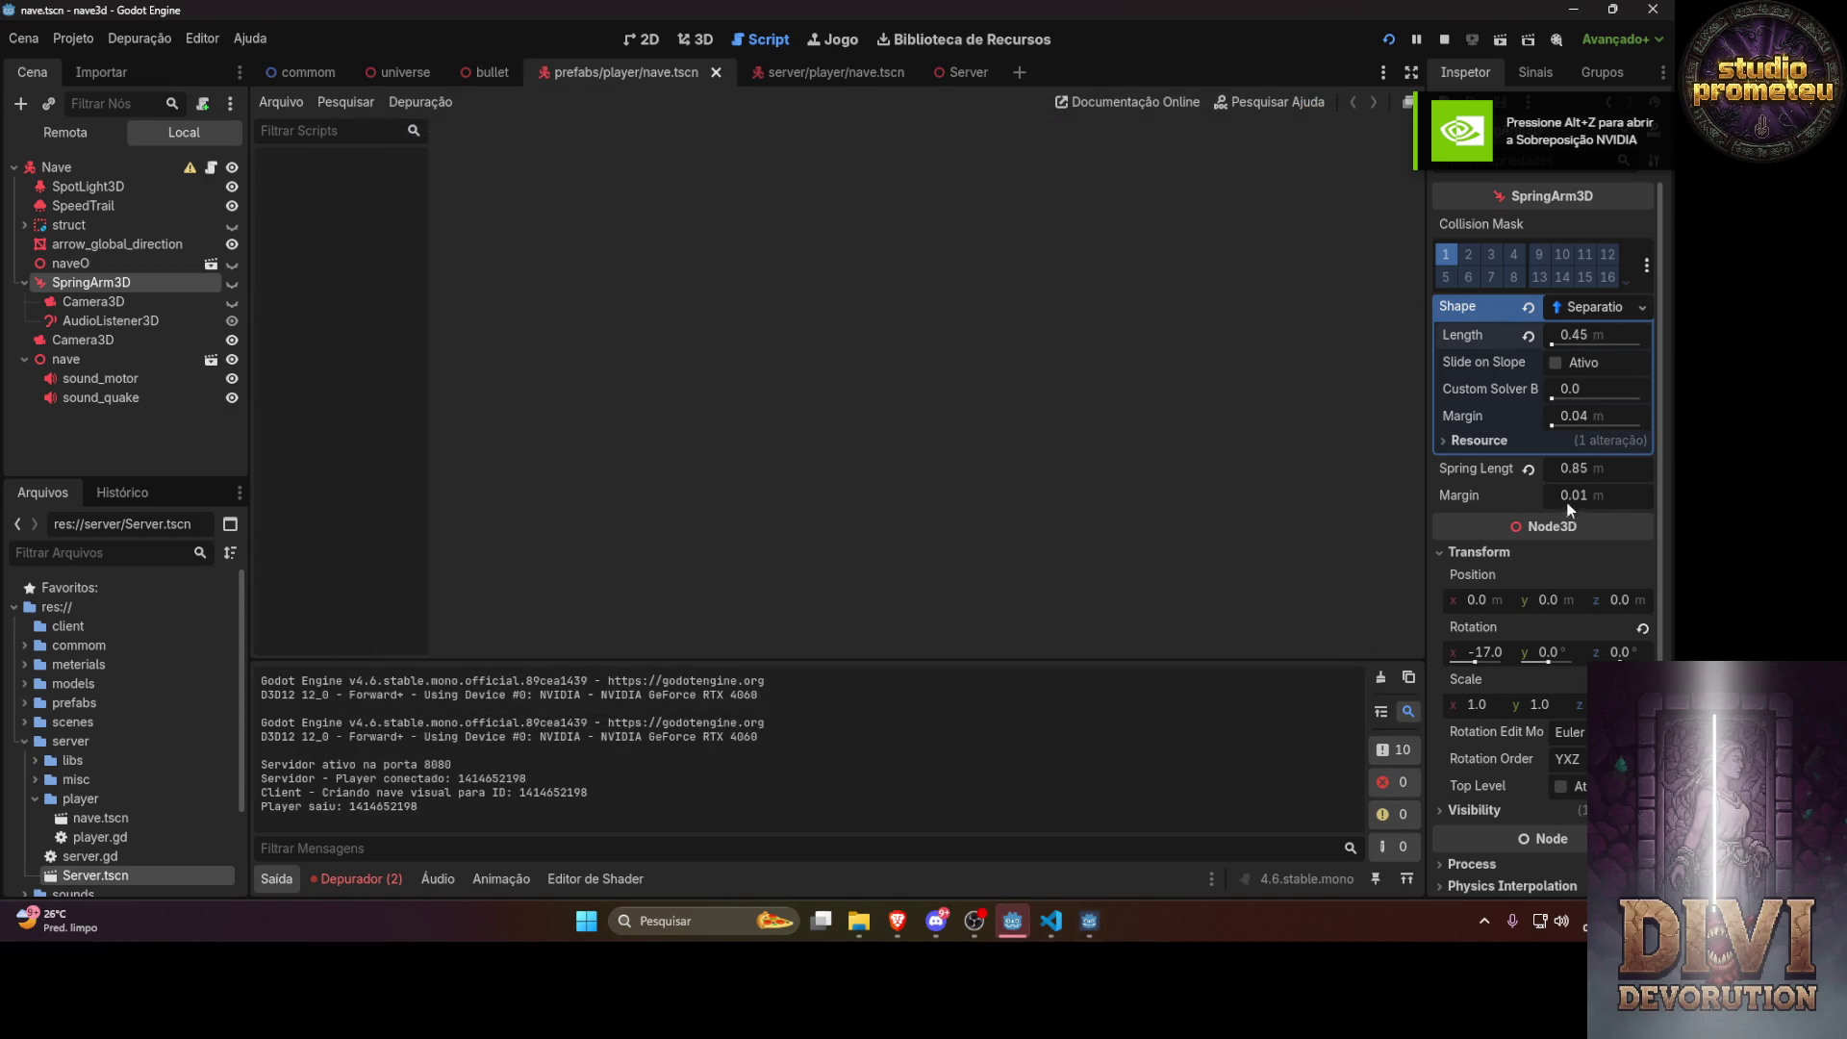
click(1595, 471)
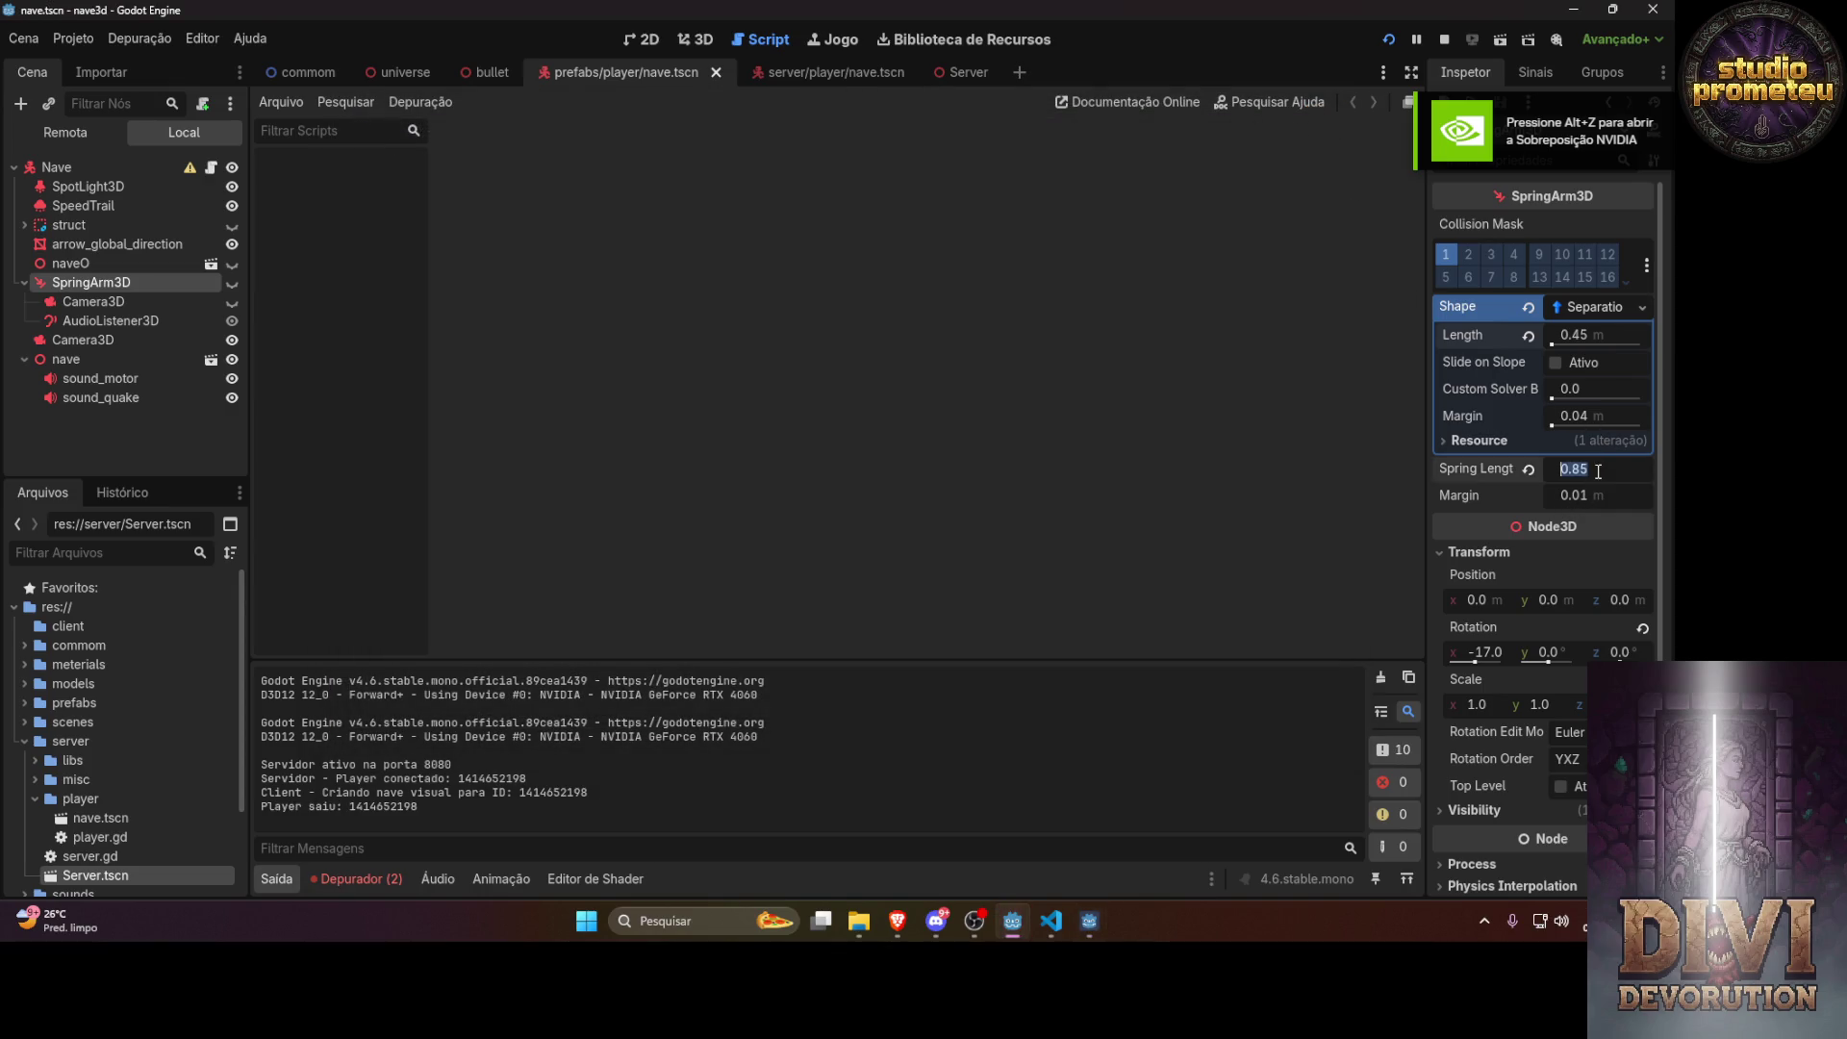
double_click(1612, 469)
text(0.4)
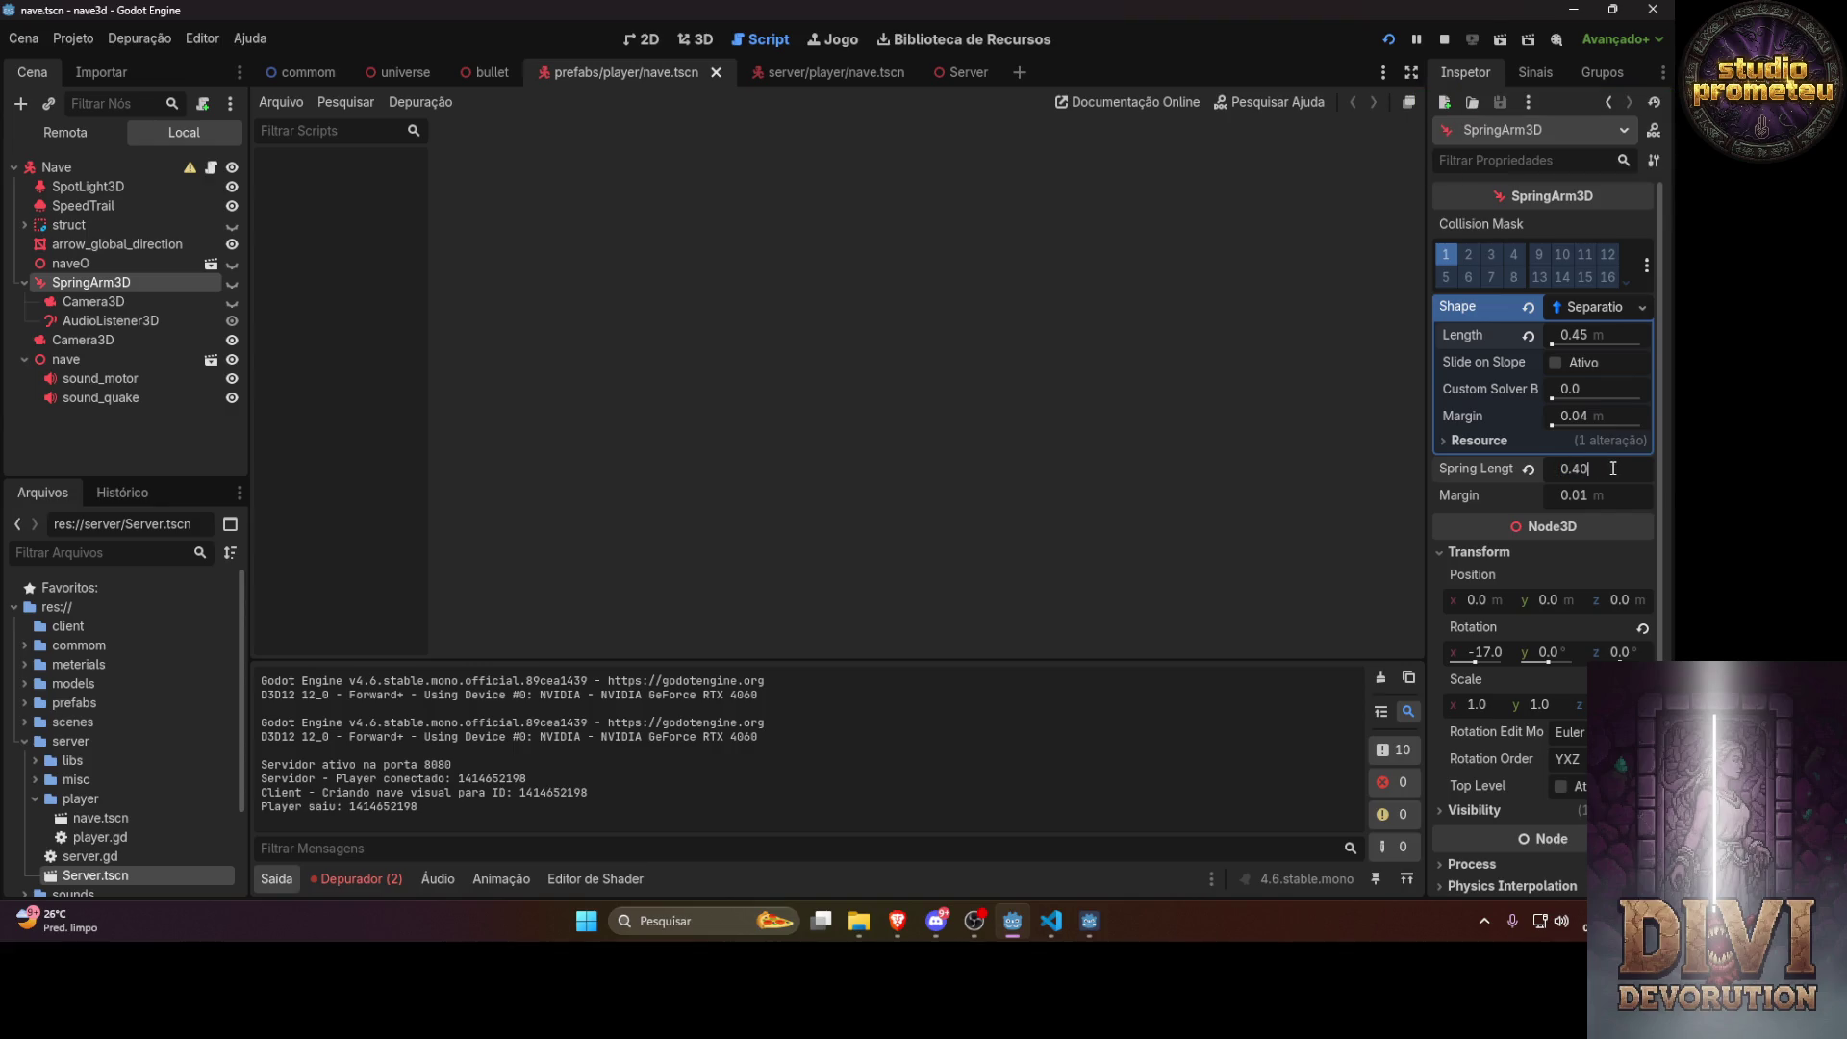
key(Return)
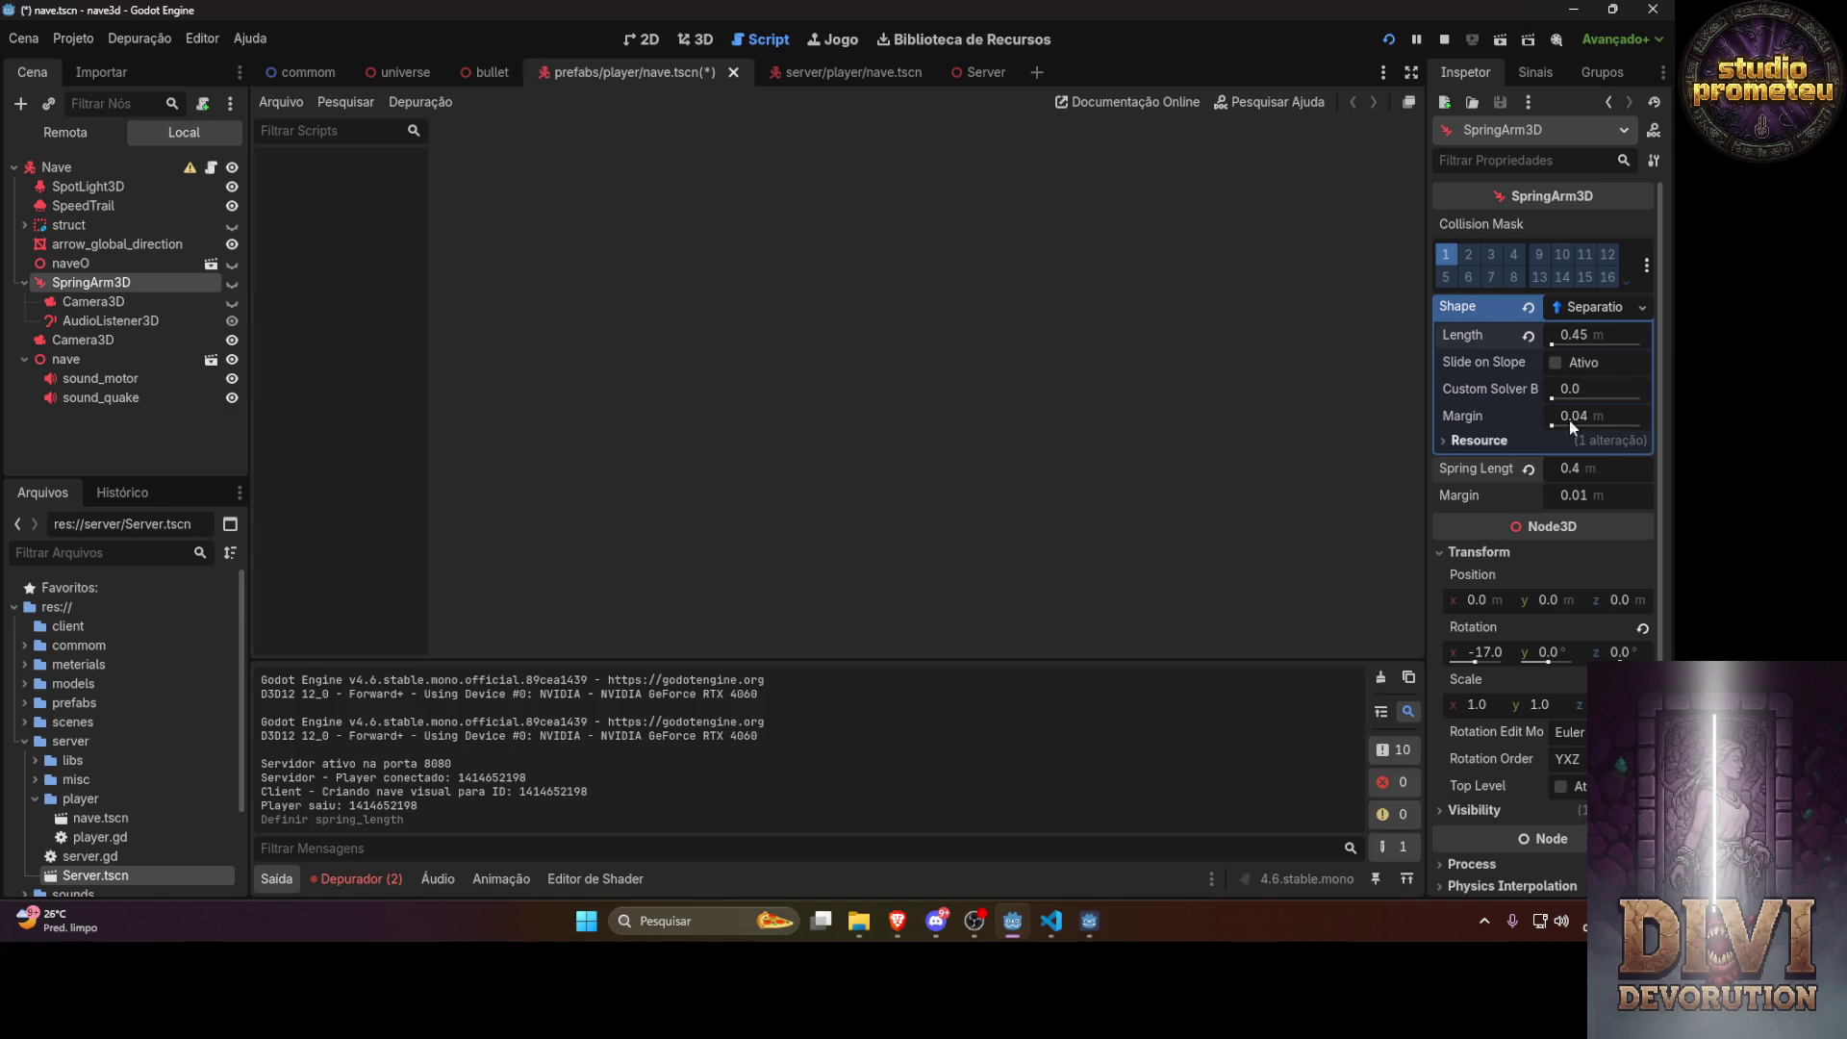
Relaunch the game to check the camera, then return to the Gemini chat
click(1388, 38)
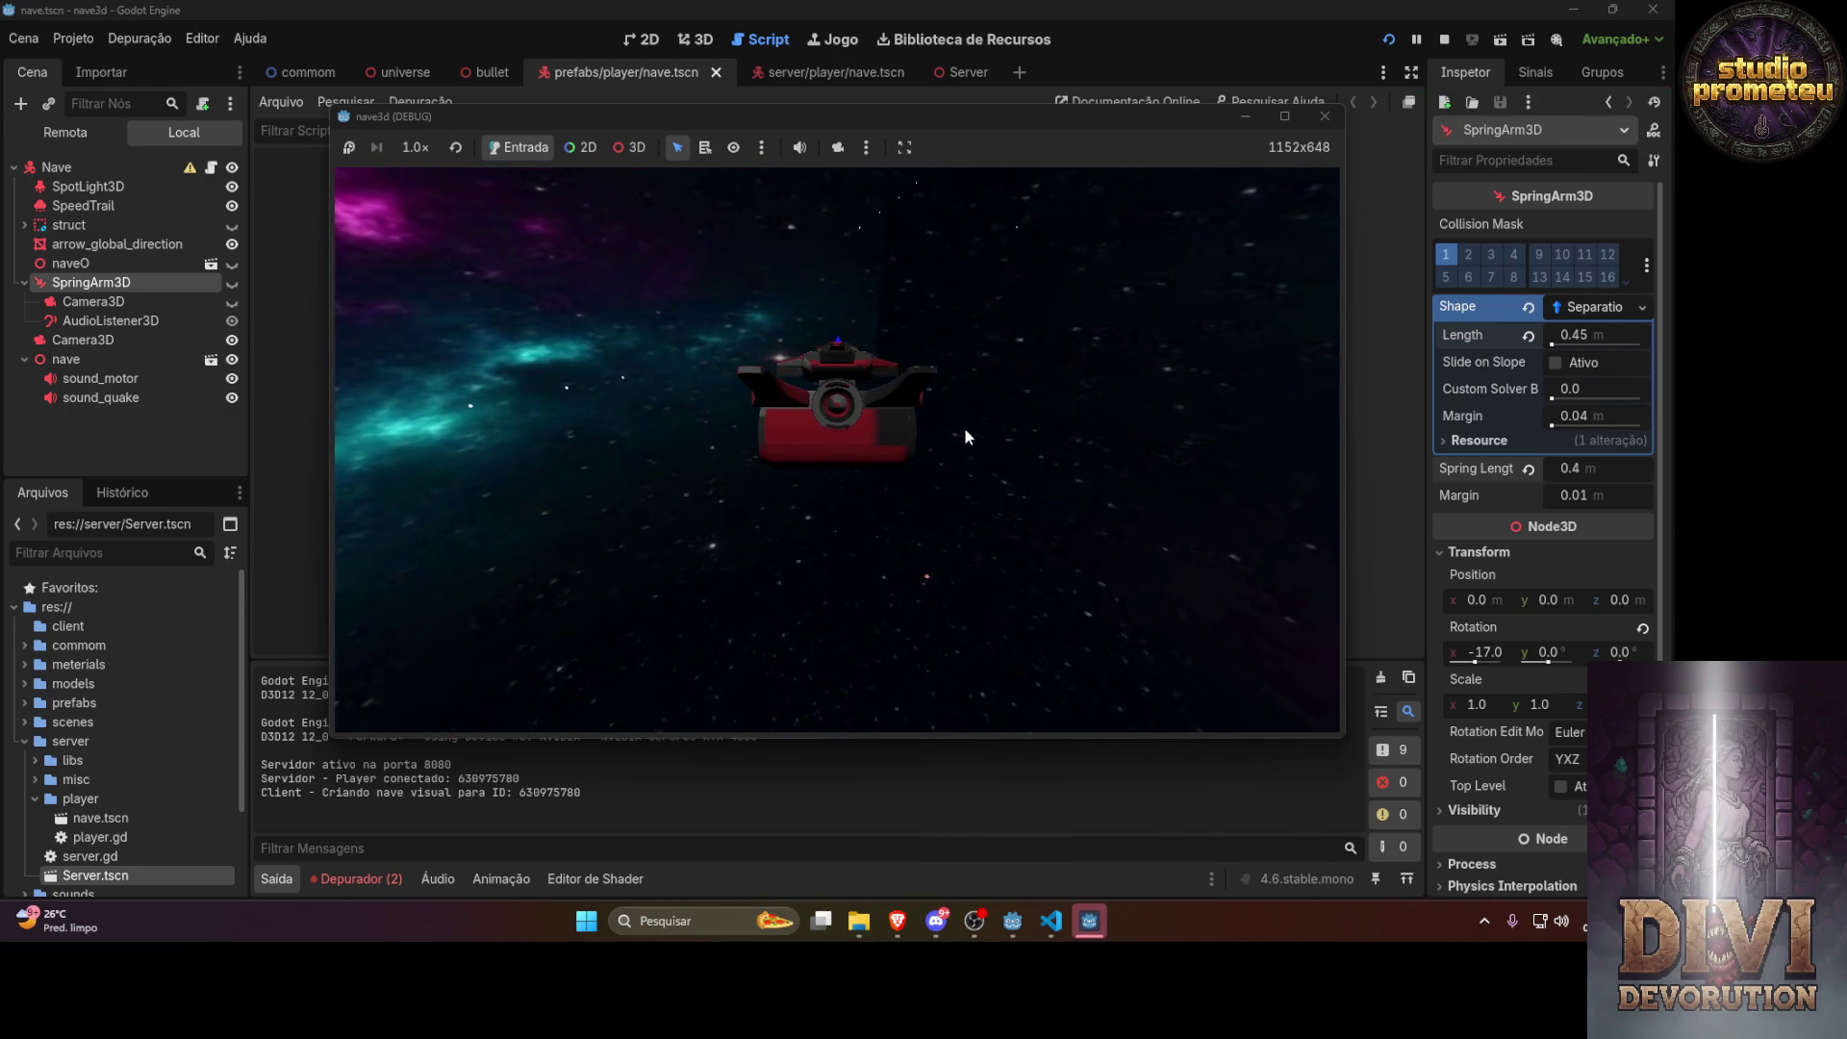
click(897, 920)
click(17, 11)
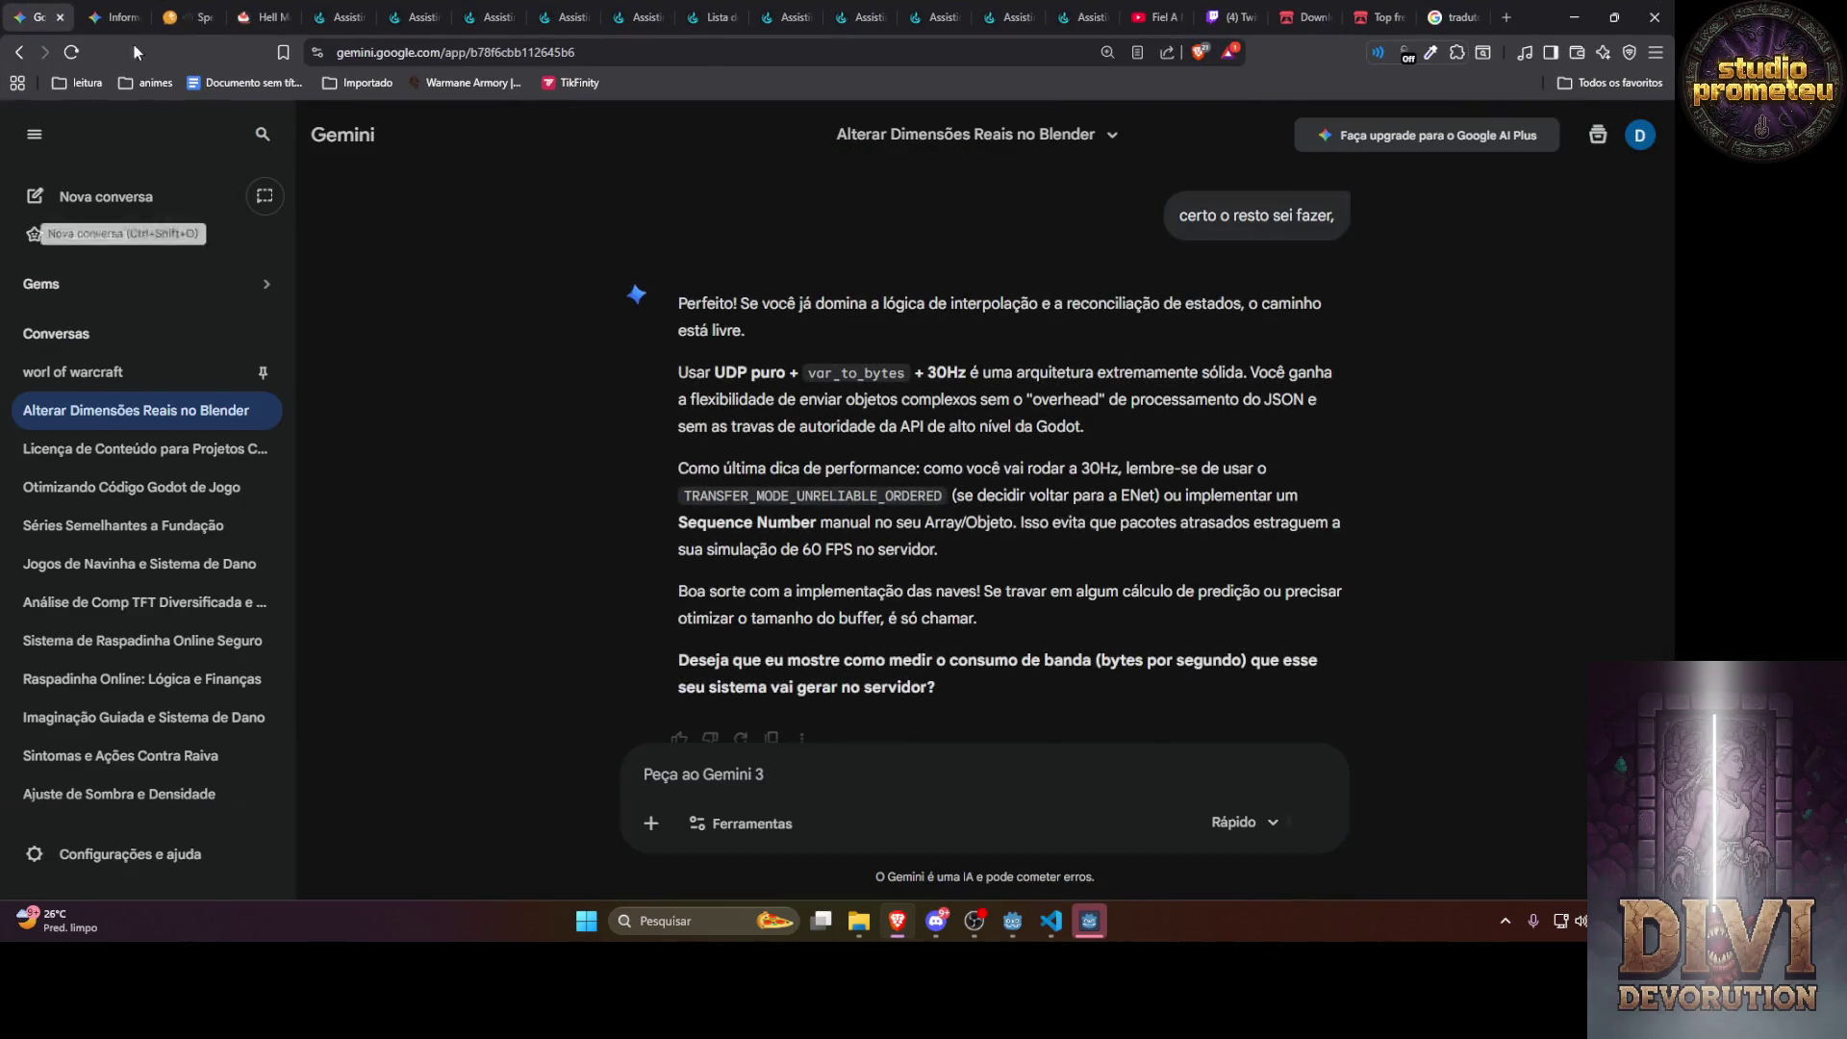
Read the SpeechChat stream chat, then close the nave3d (DEBUG) window and return to Godot
click(185, 16)
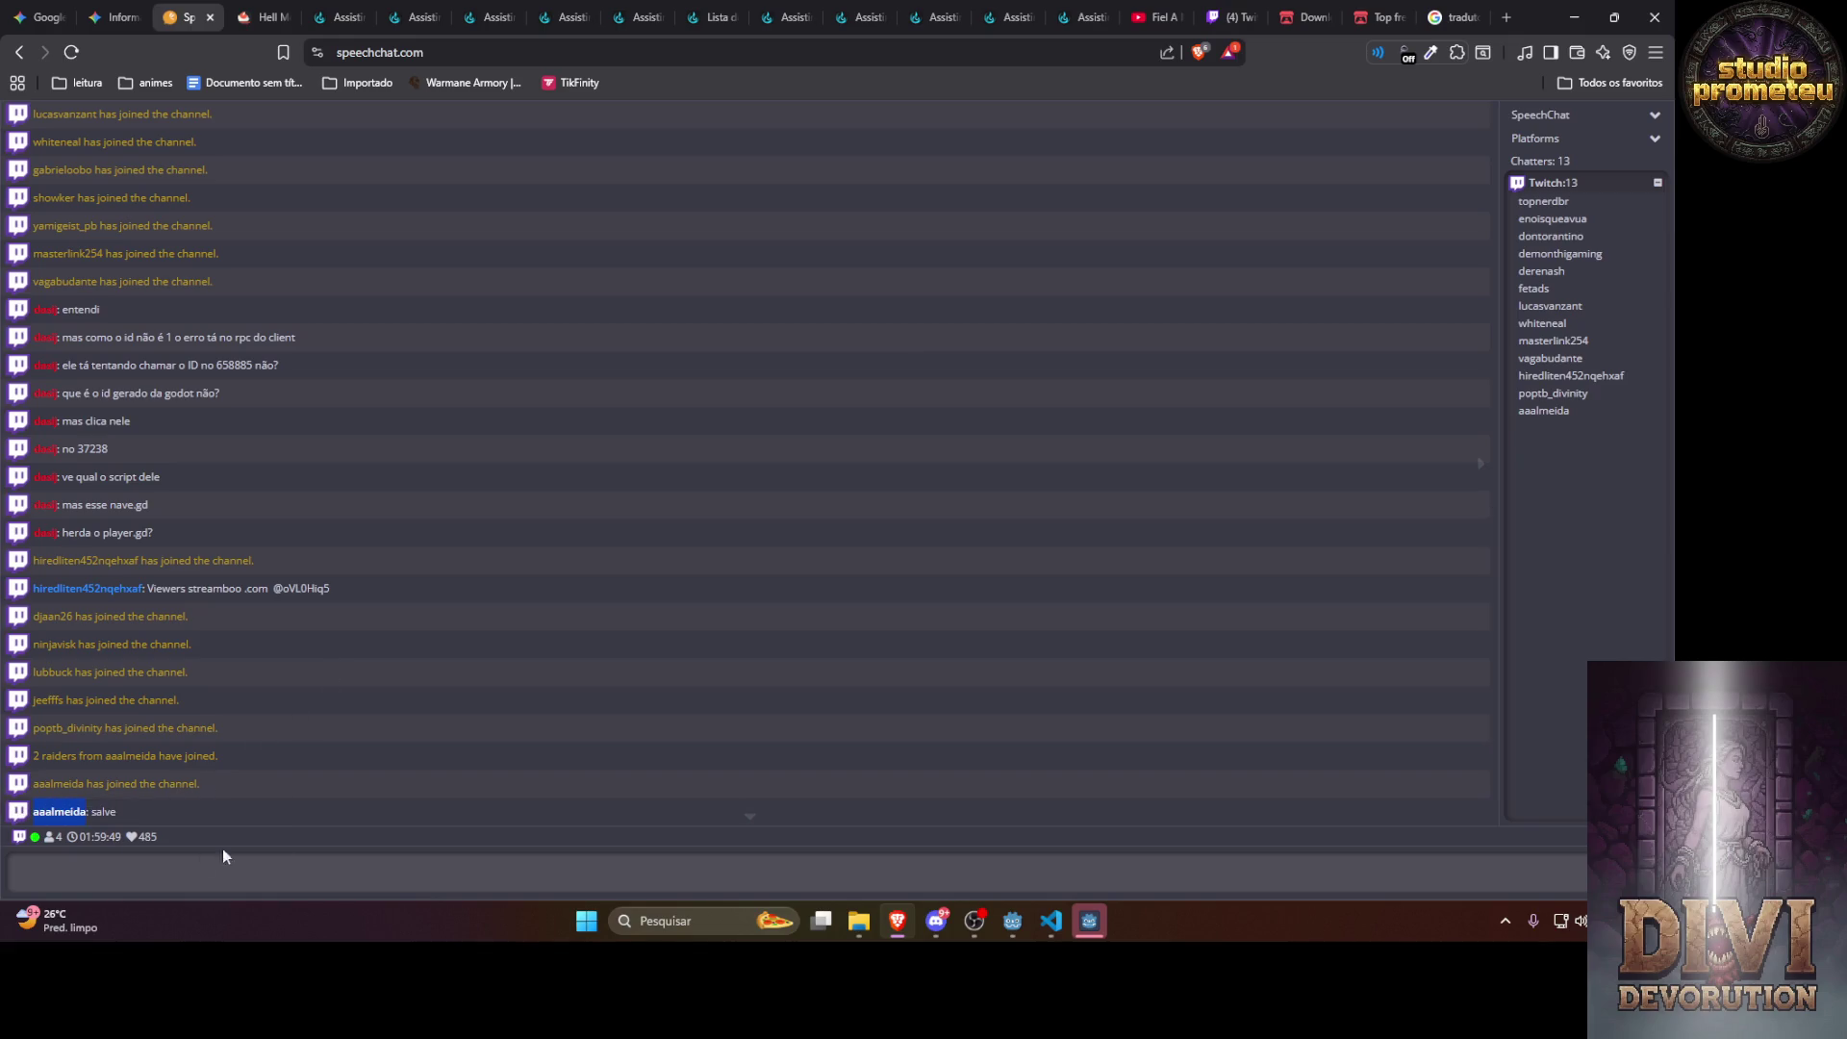
mouse_move(1051, 923)
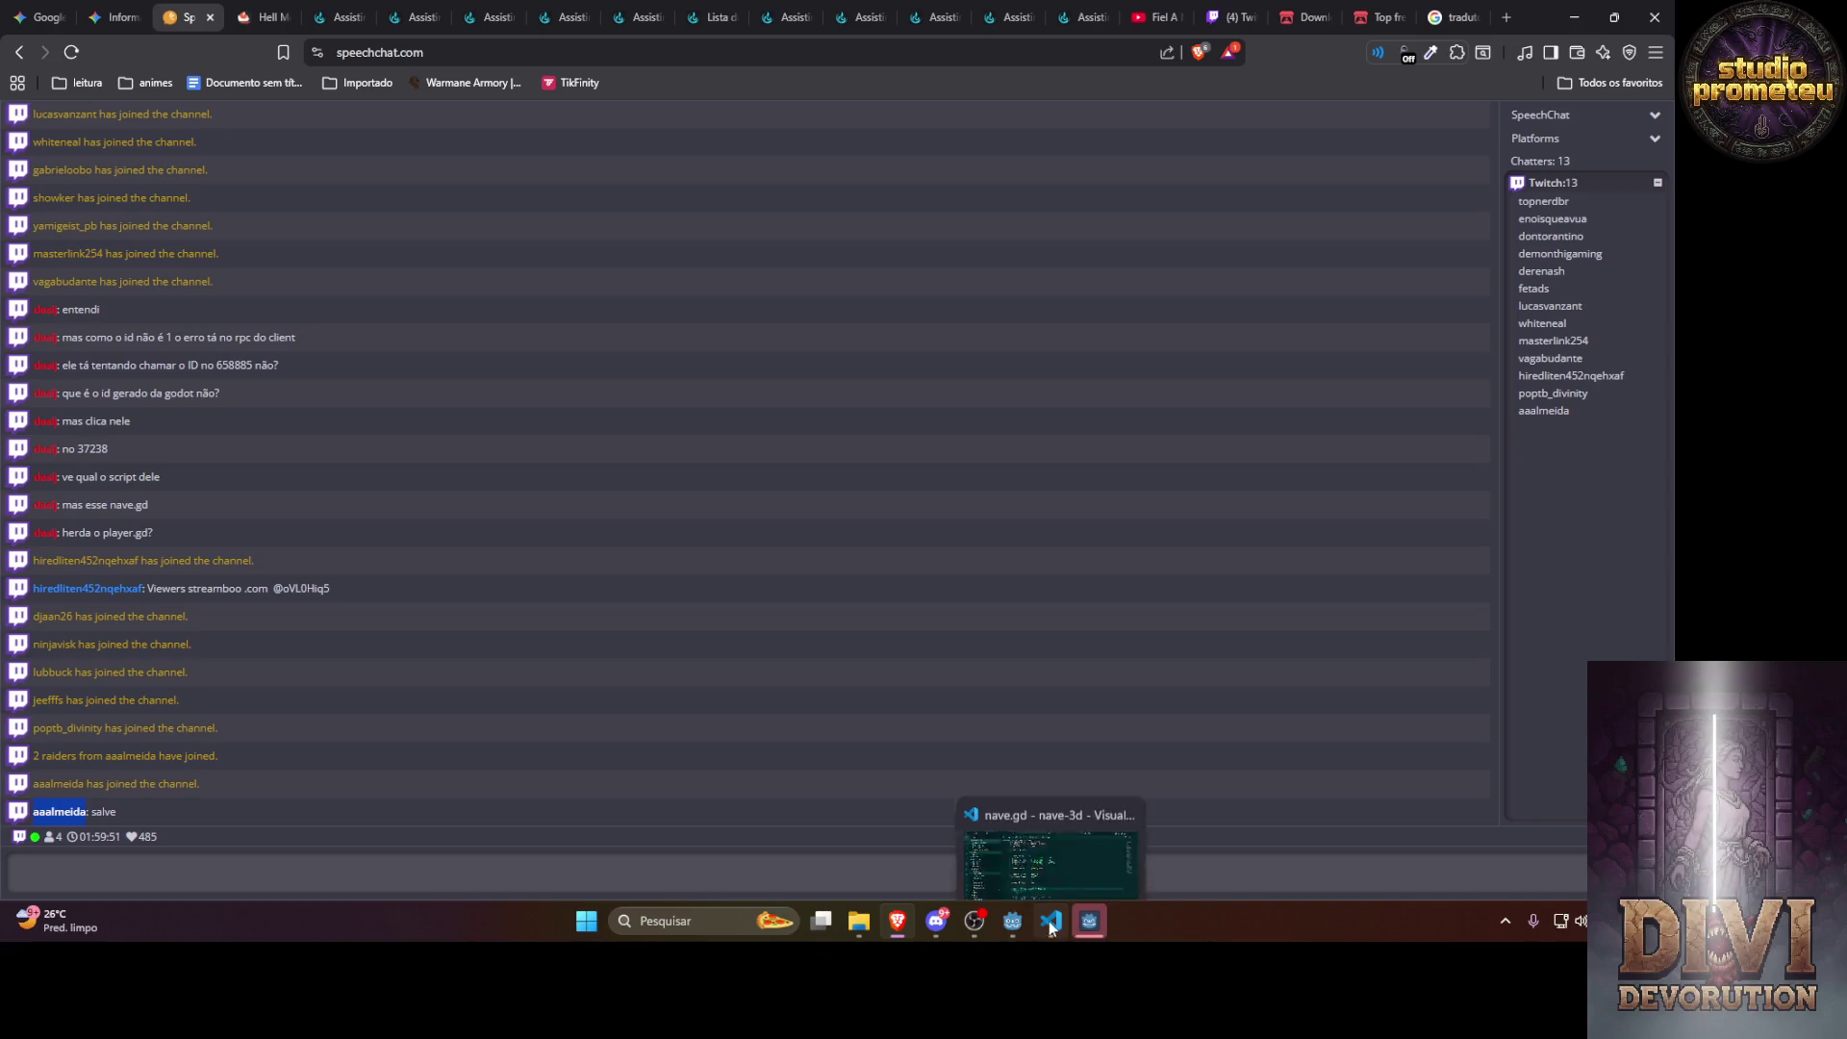
click(1089, 926)
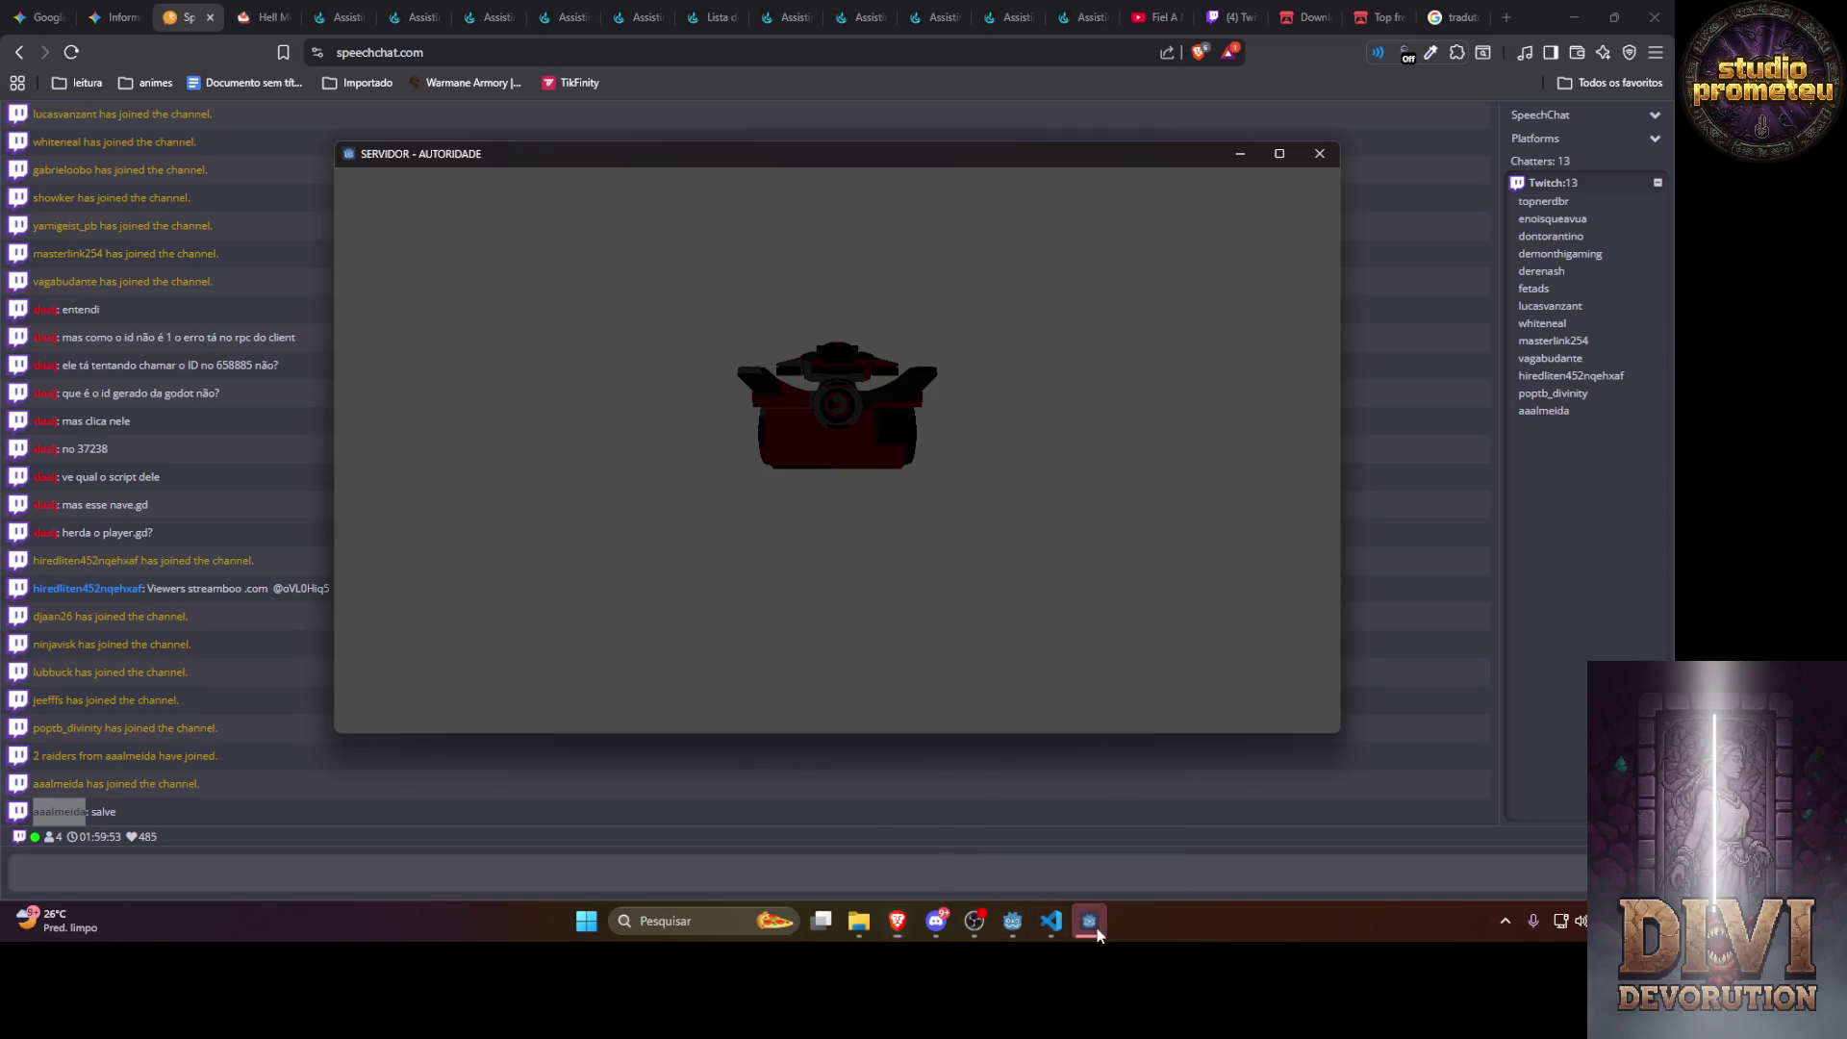
click(1089, 926)
click(1104, 846)
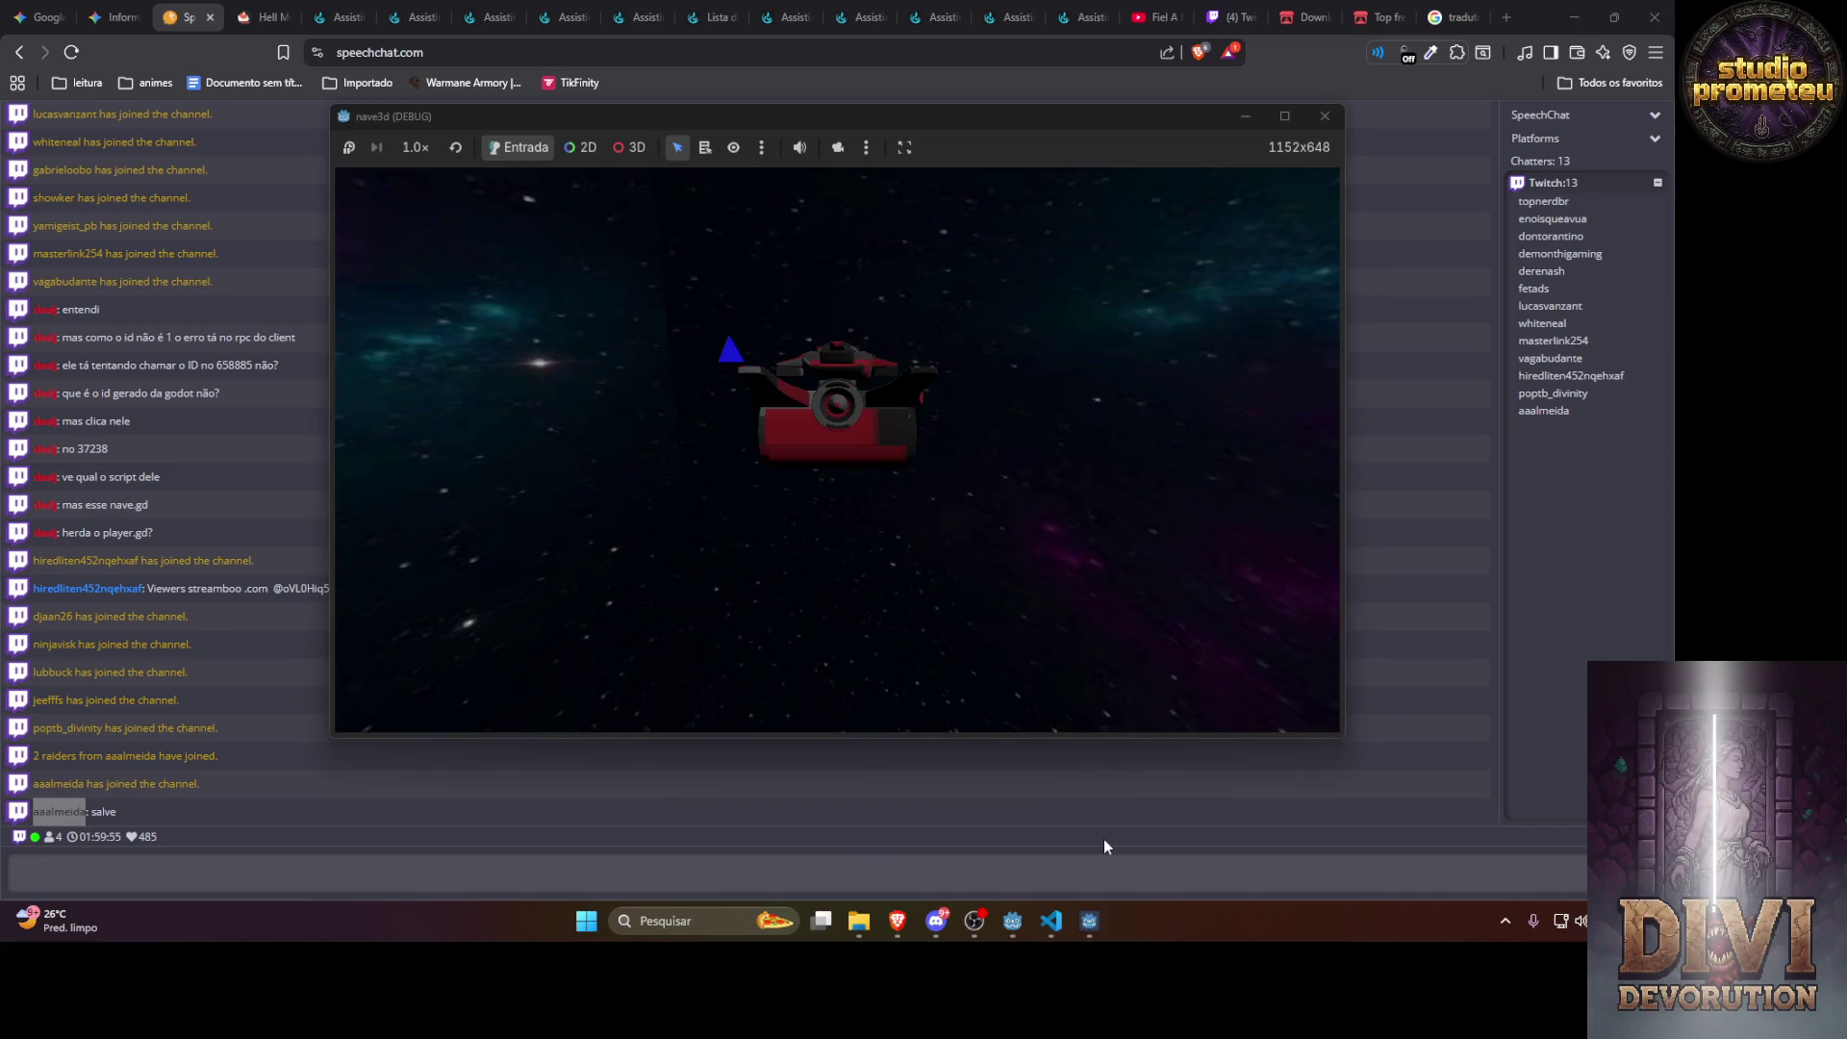
click(1324, 120)
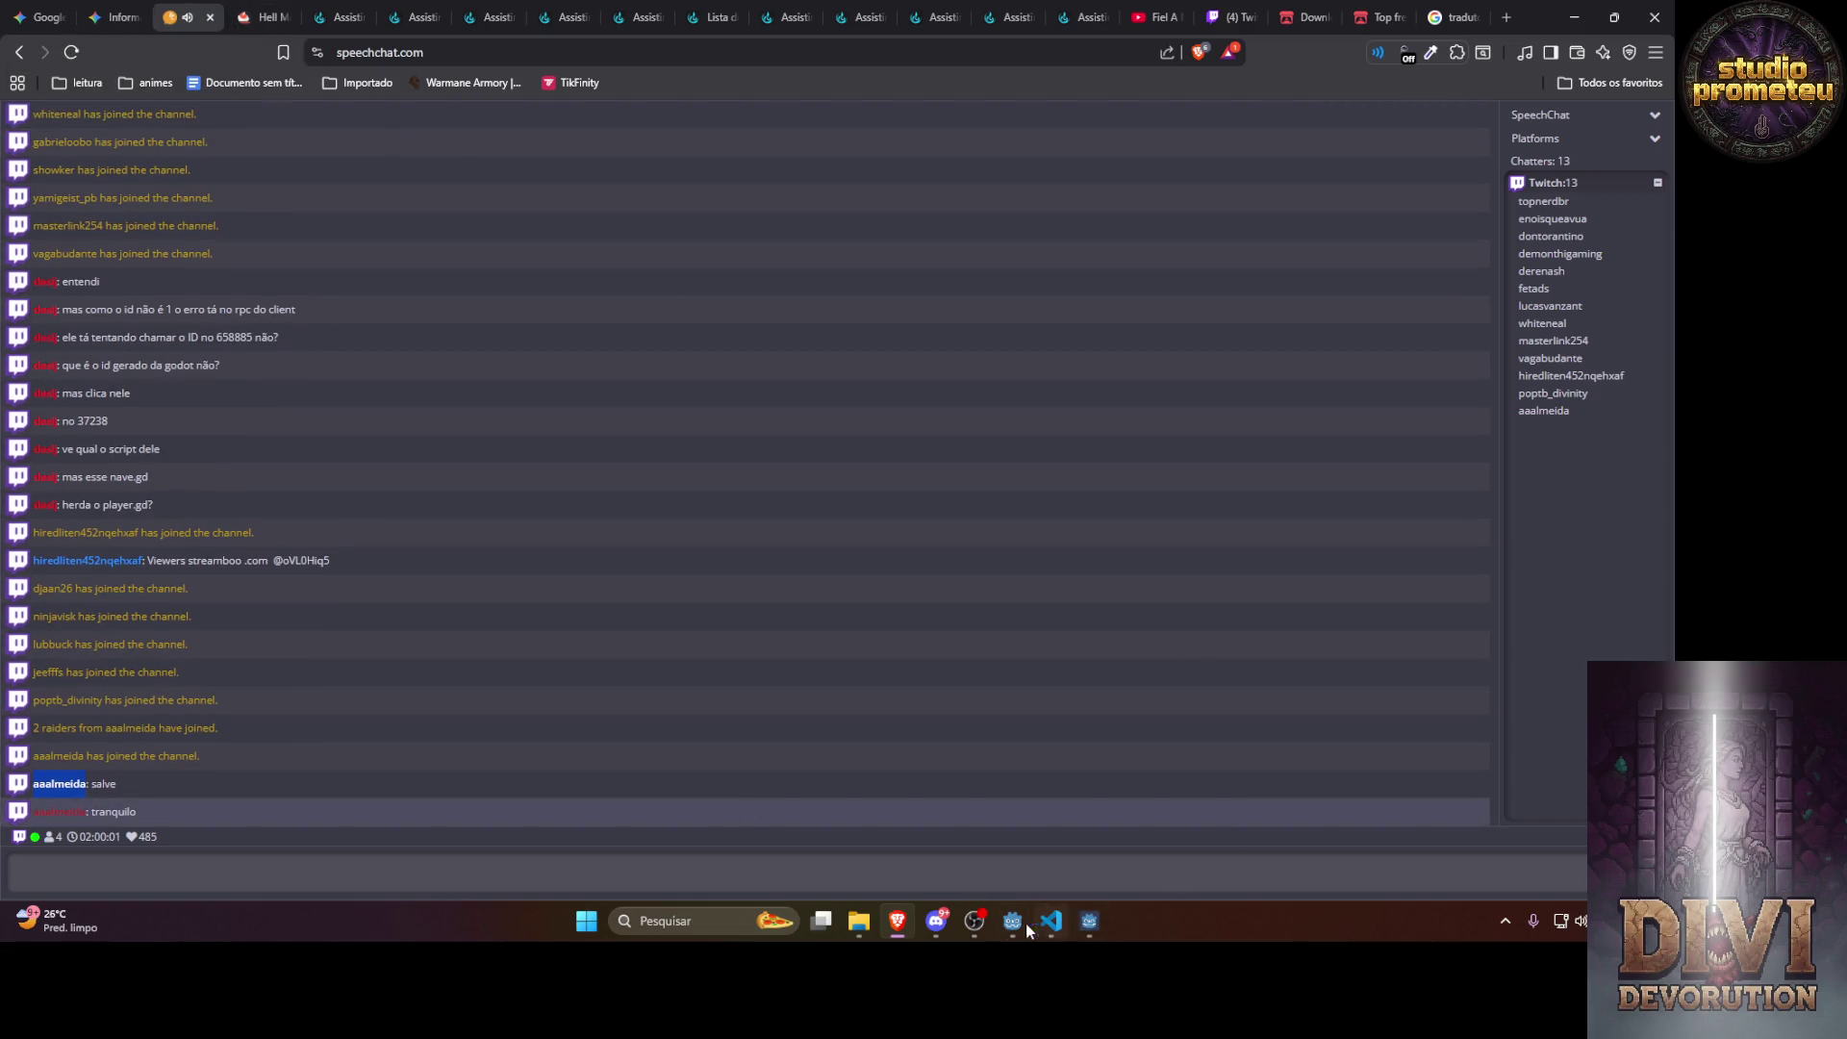
click(897, 923)
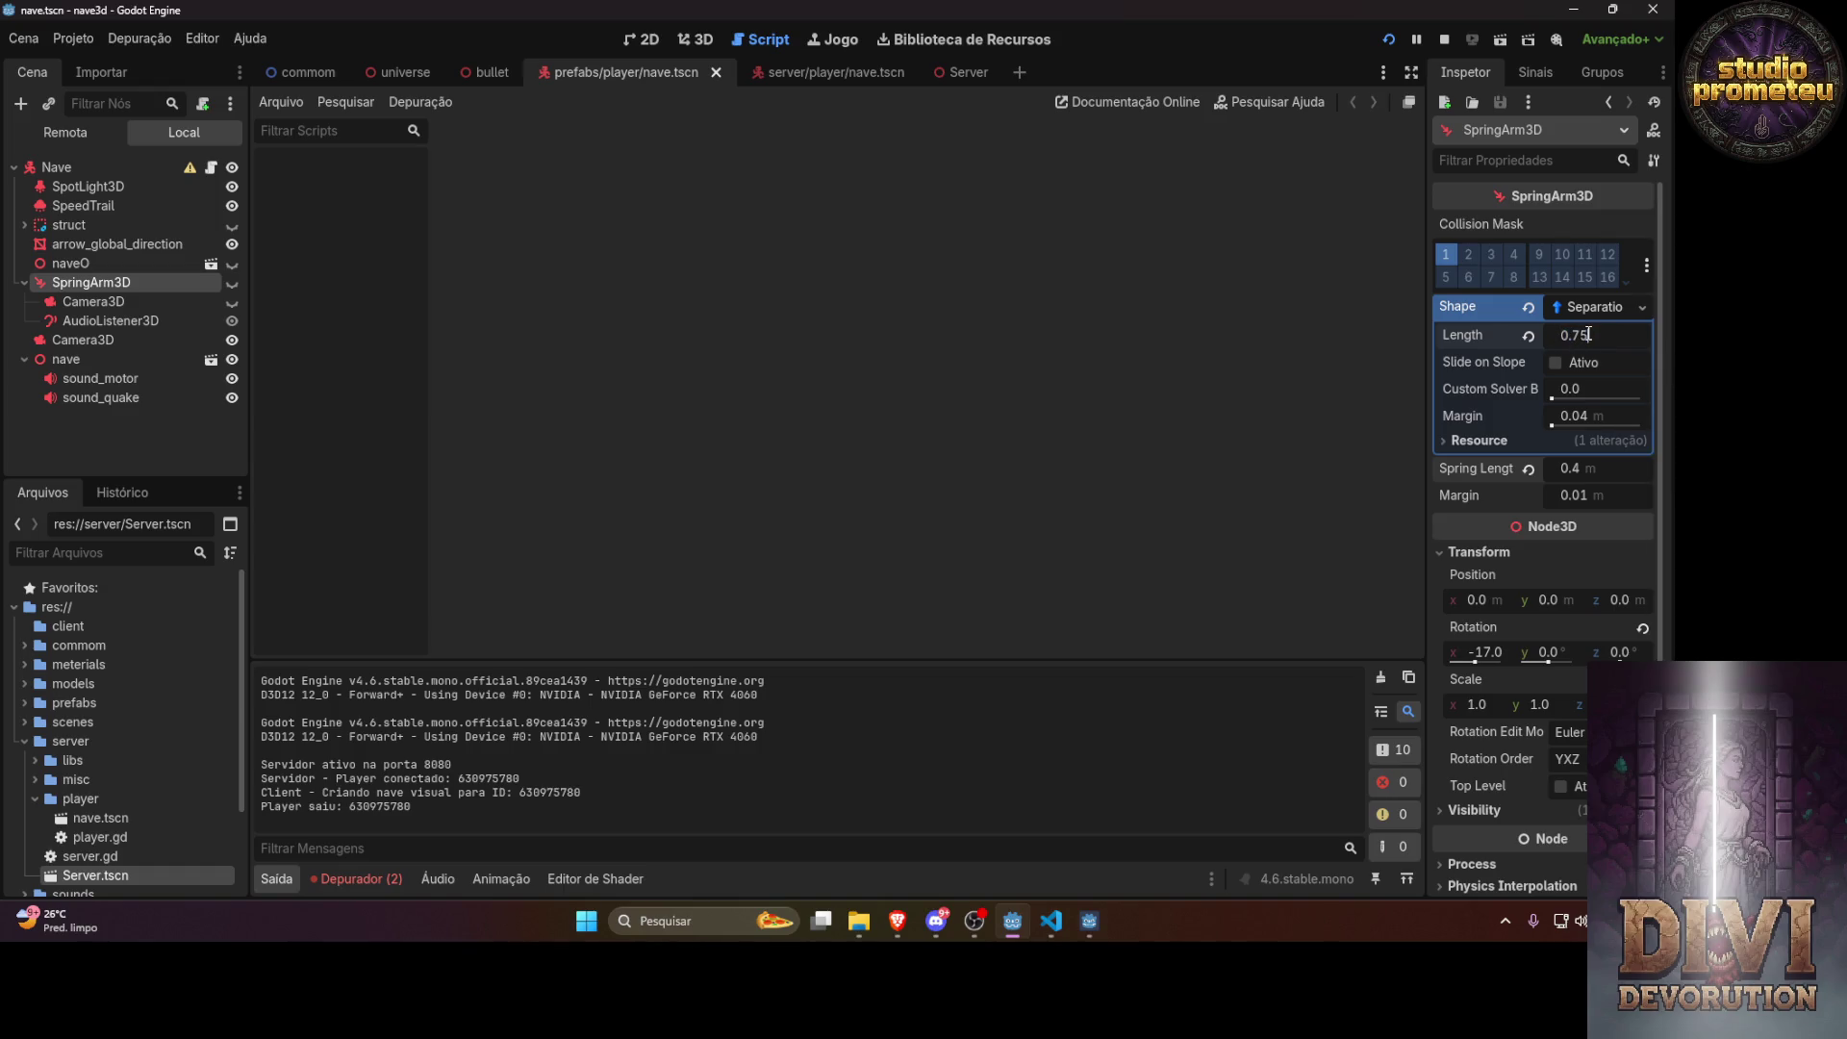
Restore the SpringArm3D Shape Length to 0.75, then run and close a test game
key(Return)
click(1394, 40)
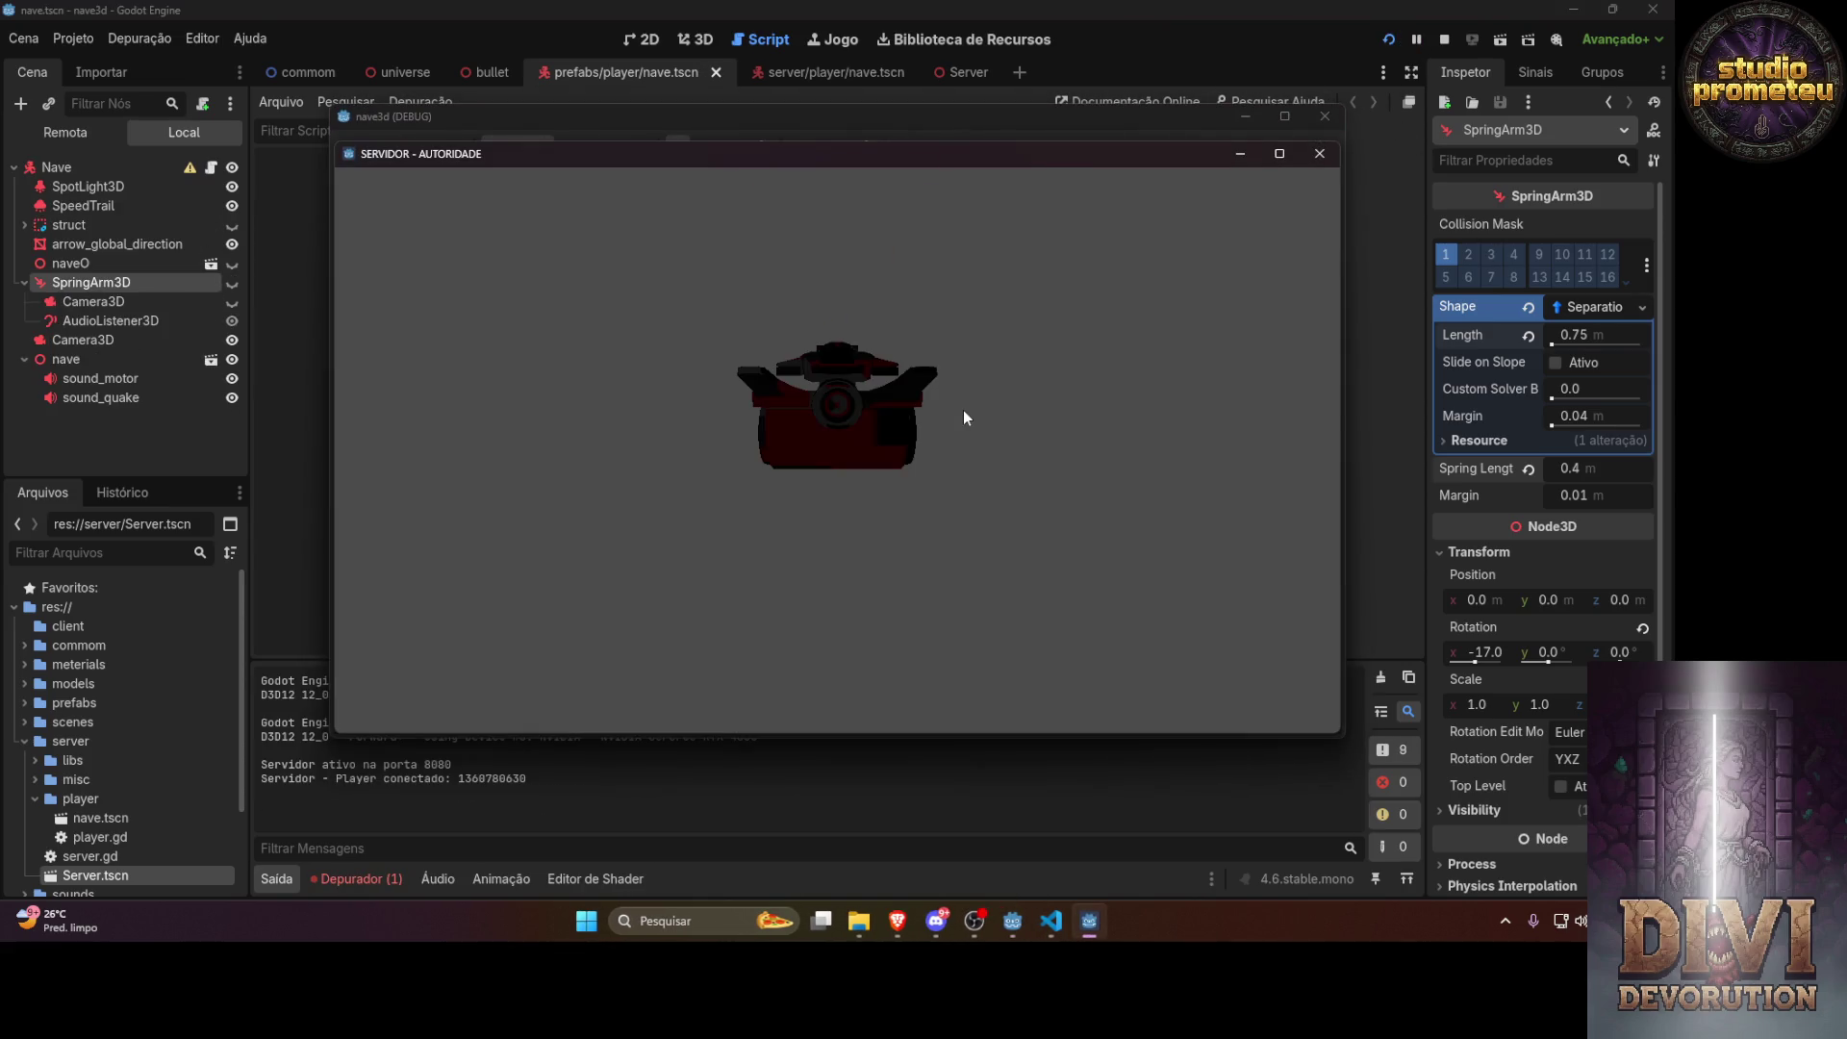
click(1235, 154)
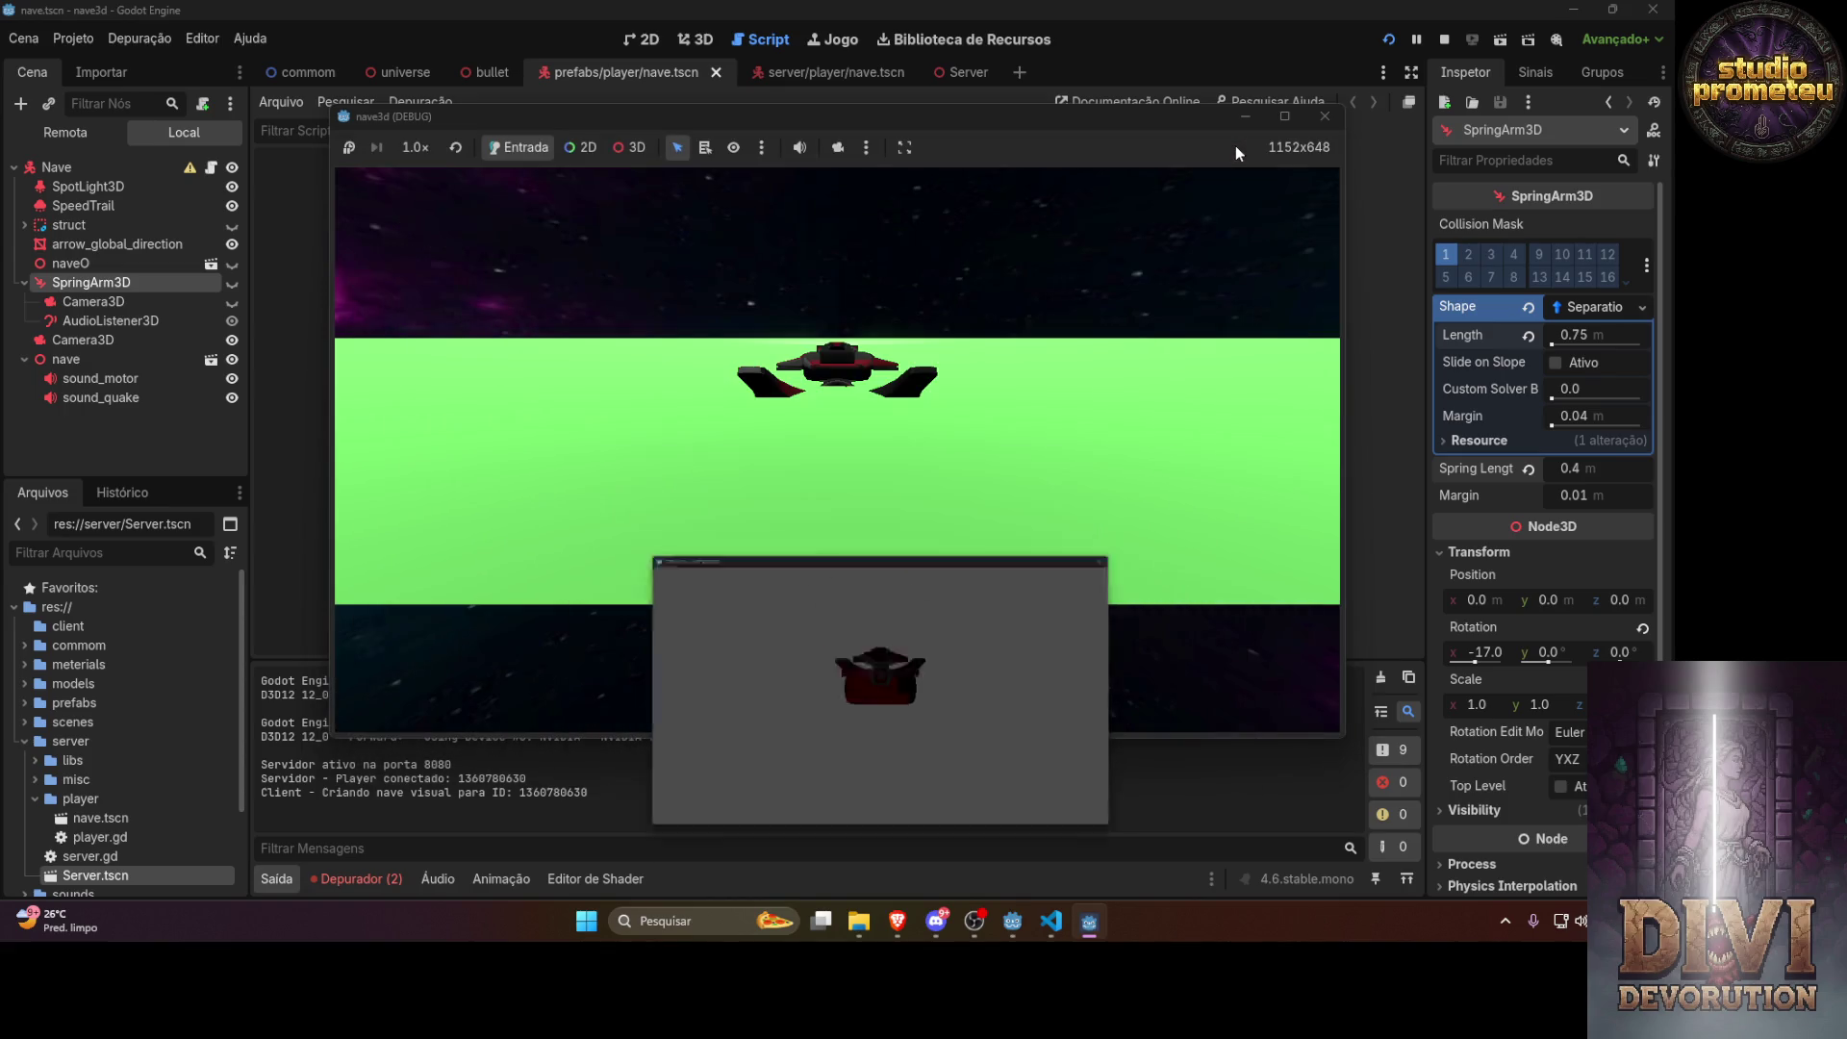
click(1325, 117)
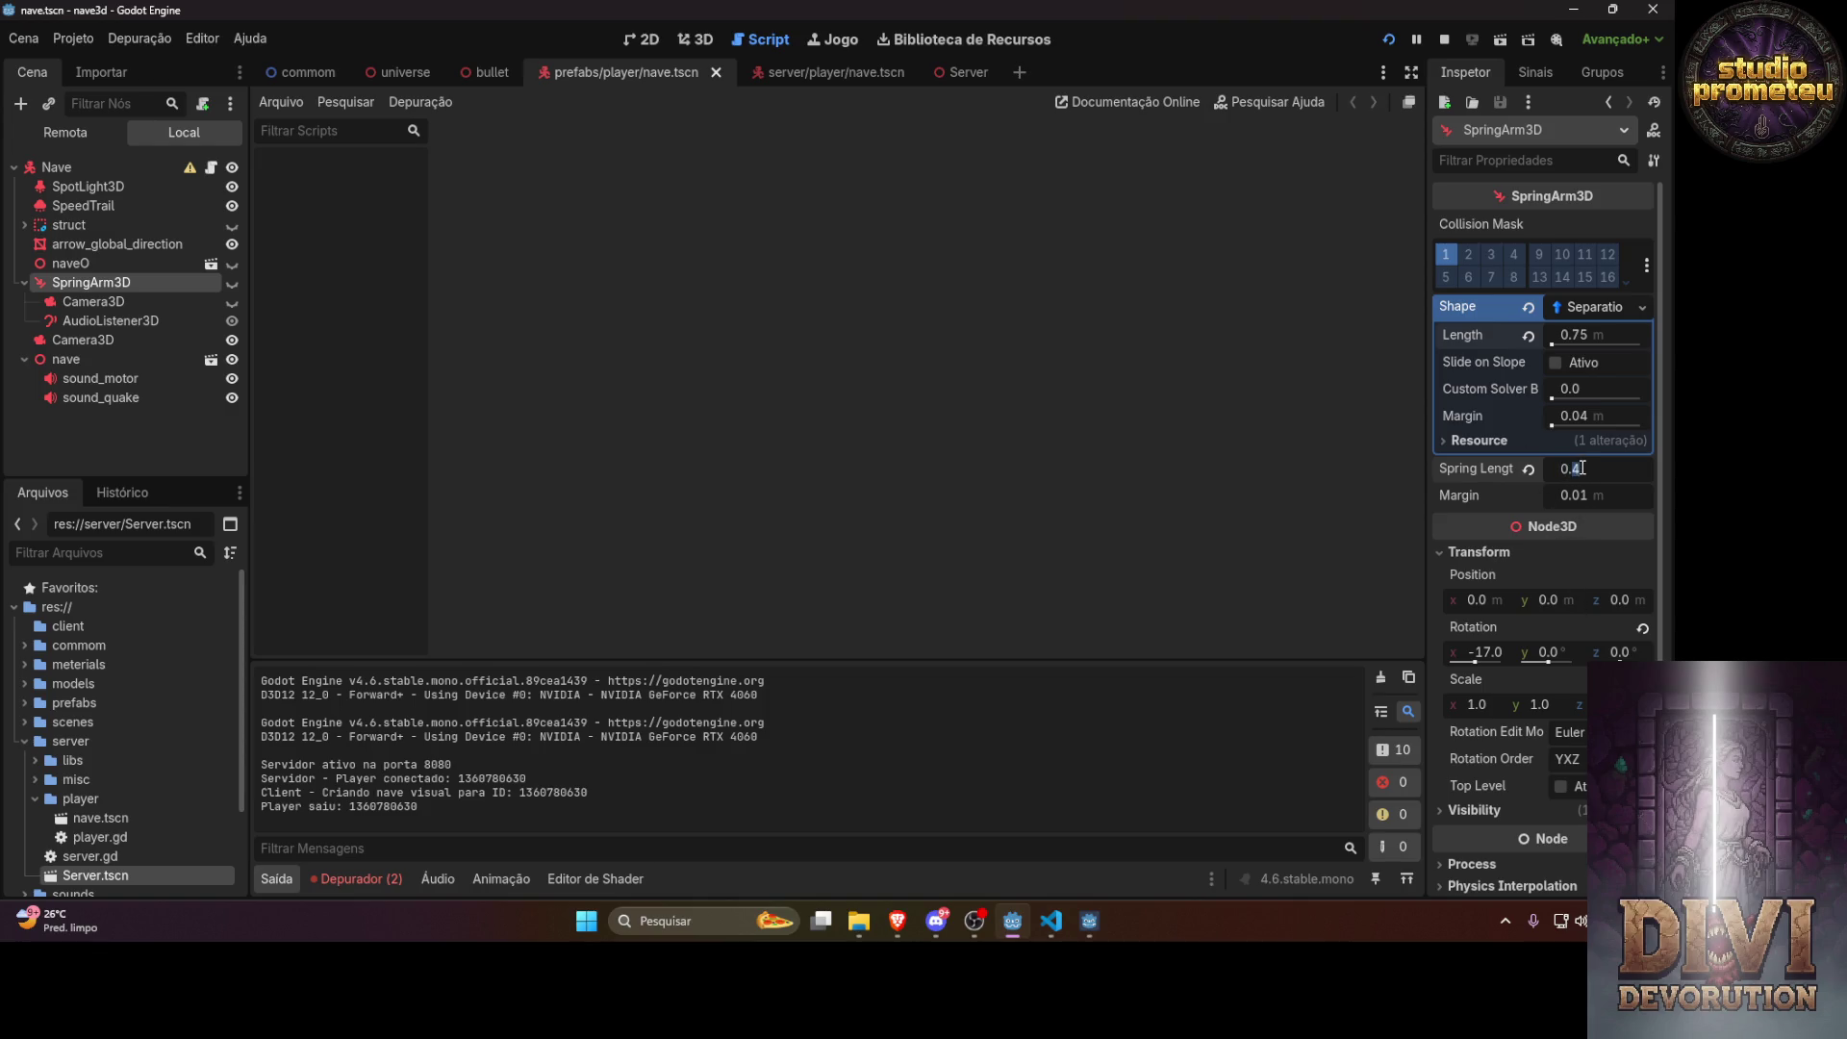
Raise the Spring Length to 0.6 and relaunch the game to test the camera
text(6)
key(Return)
click(1387, 41)
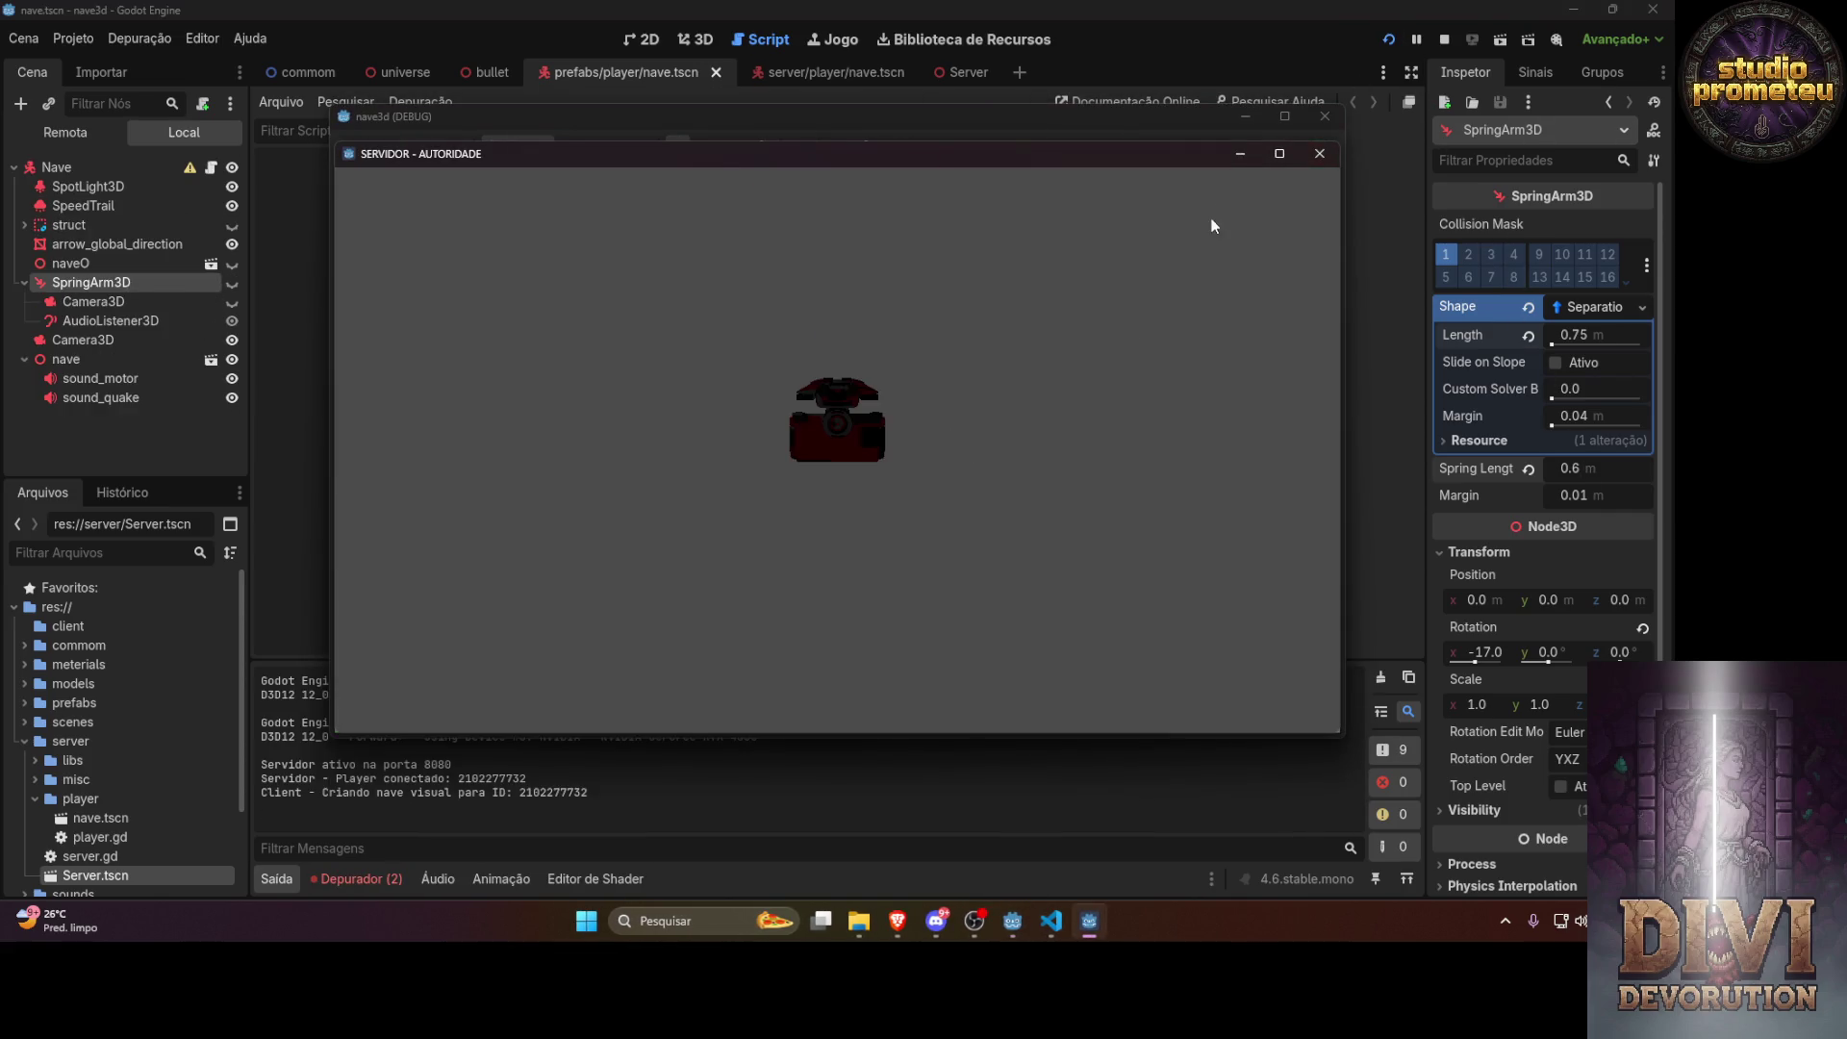
click(1237, 158)
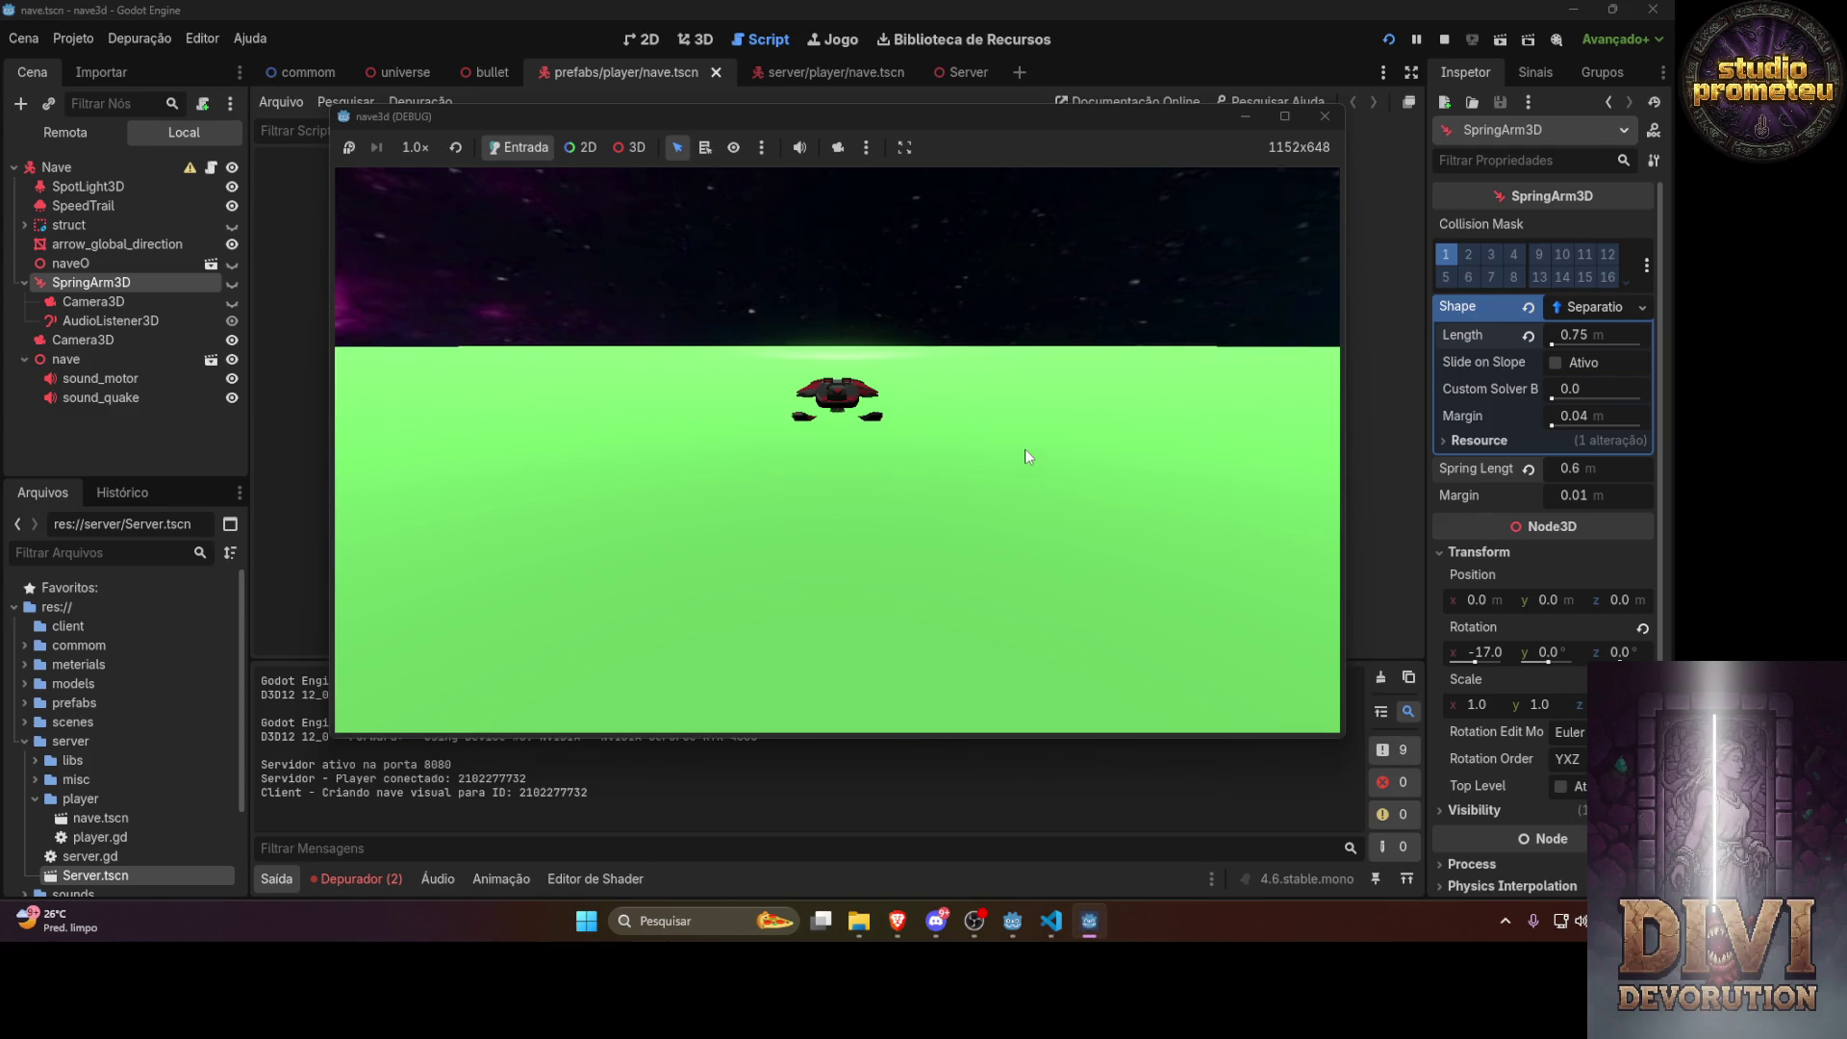